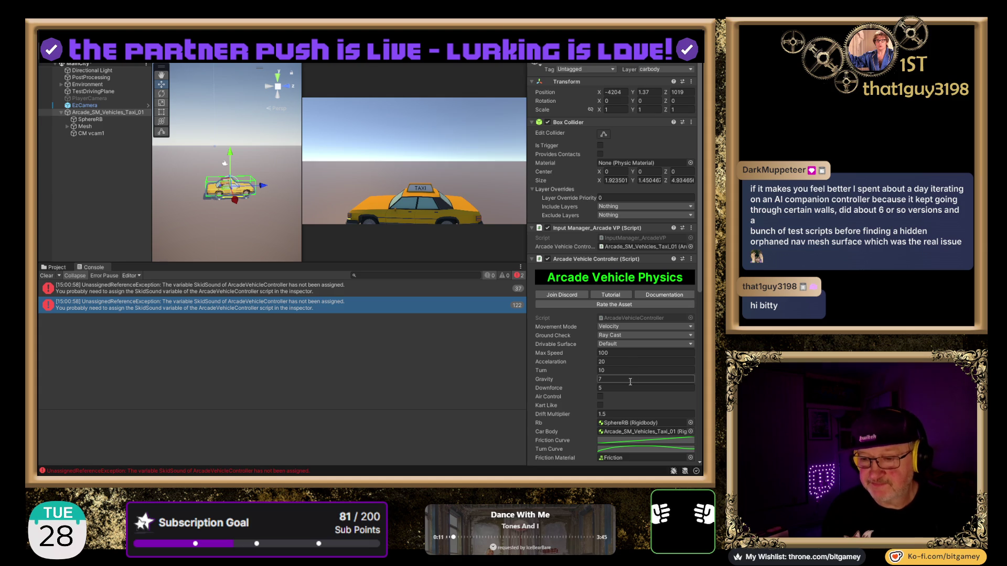
Orbit around the taxi, deselect it, and create a new 3D Cube with Ctrl+Alt+C
scroll(640, 360, down, 3)
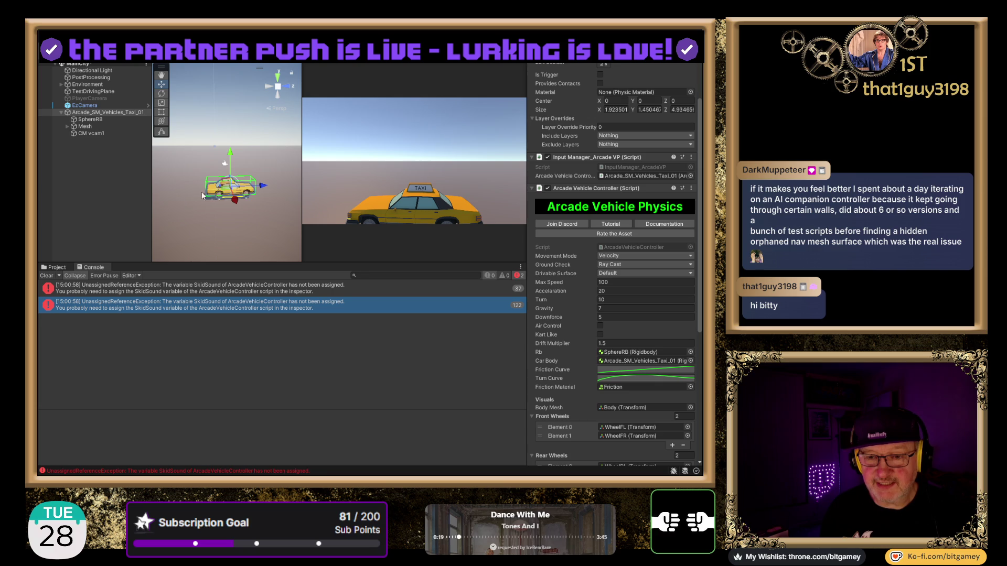
scroll(219, 186, down, 2)
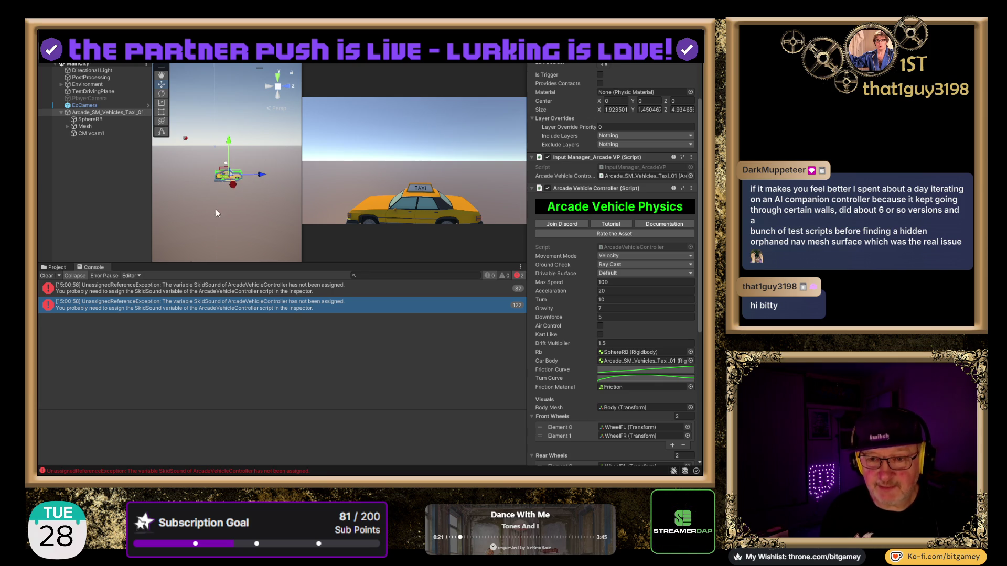
click(617, 282)
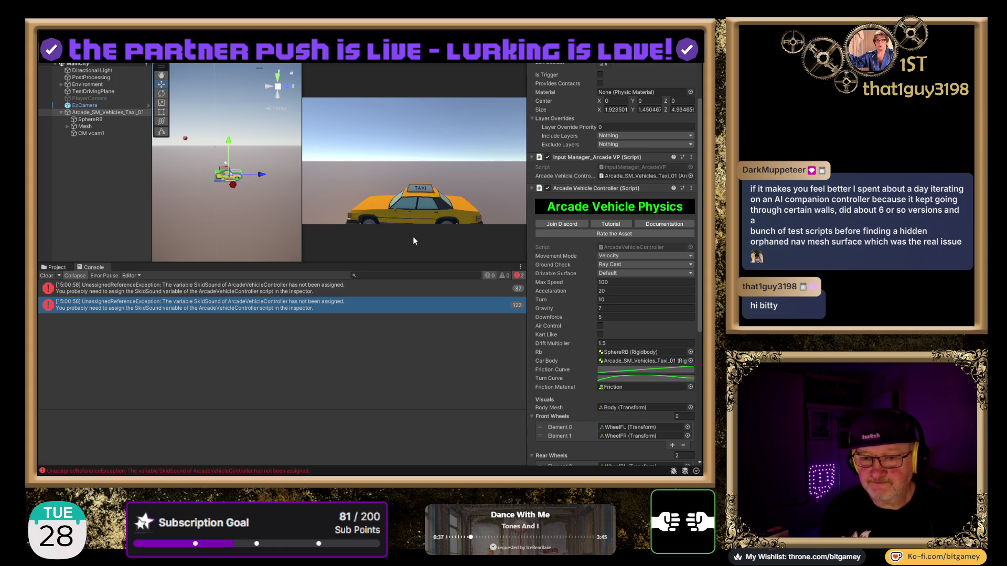
mouse_move(278, 182)
mouse_down()
mouse_move(185, 187)
mouse_move(288, 184)
mouse_move(257, 180)
mouse_up()
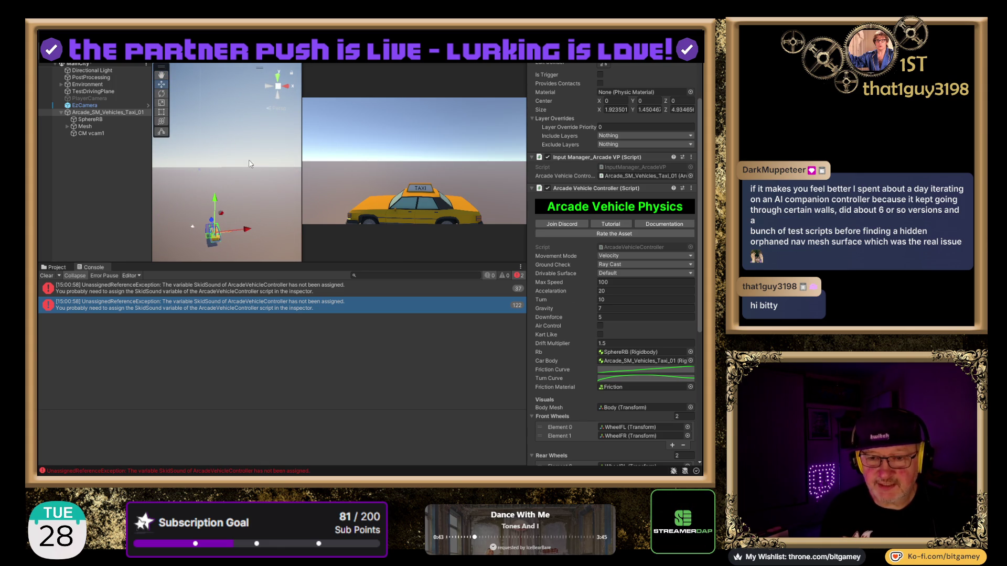
click(71, 181)
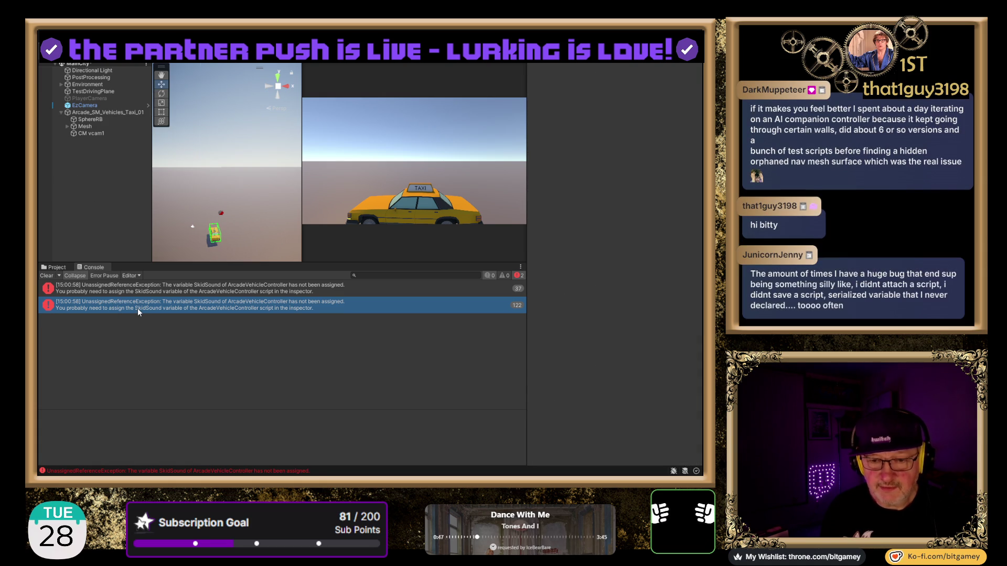
key(ctrl+alt+c)
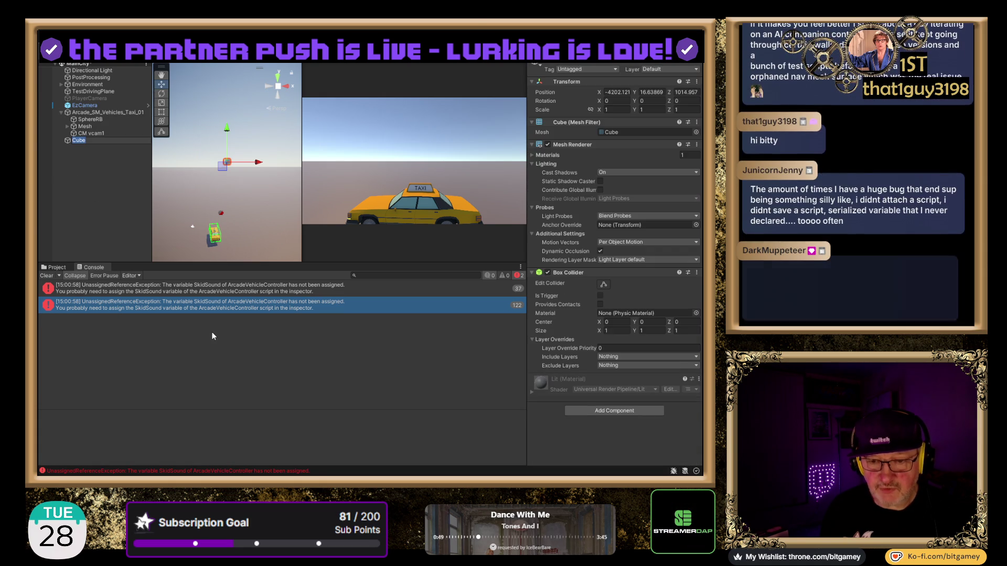
Set the cube's Y position to 0.5 and slide it sideways along X beside the taxi
drag(227, 131, 226, 208)
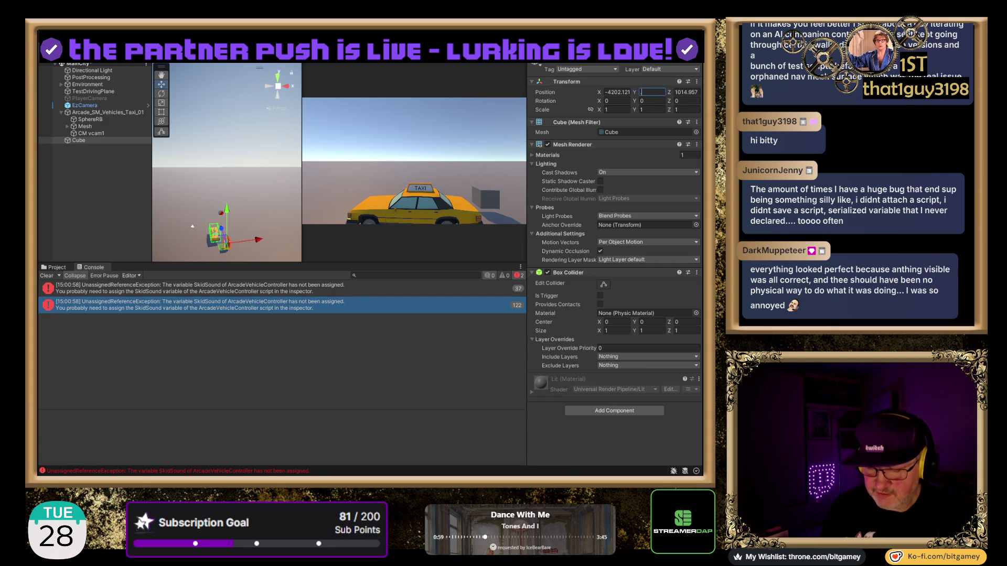
text(.5)
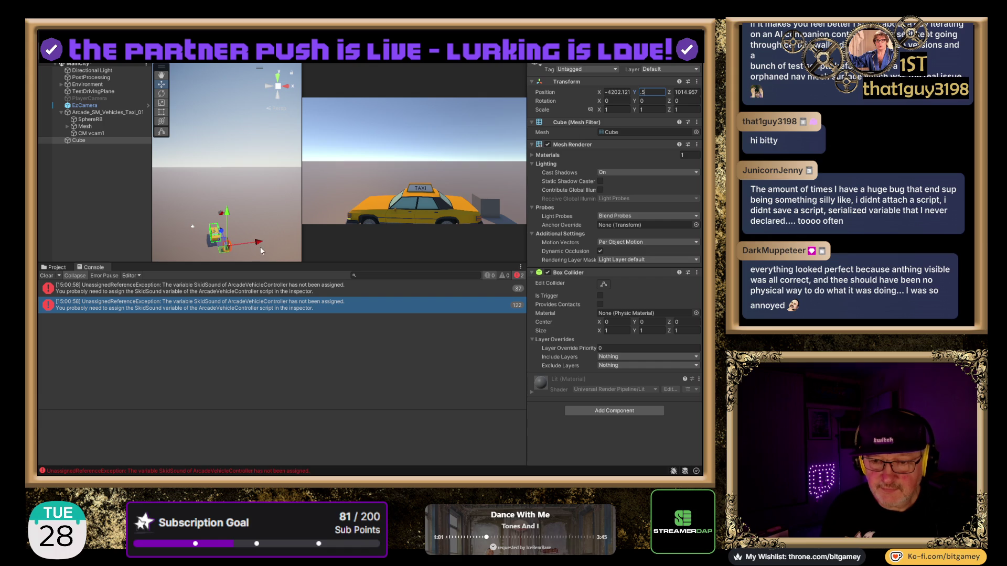
mouse_move(260, 245)
mouse_down()
mouse_move(174, 243)
mouse_move(199, 180)
mouse_up()
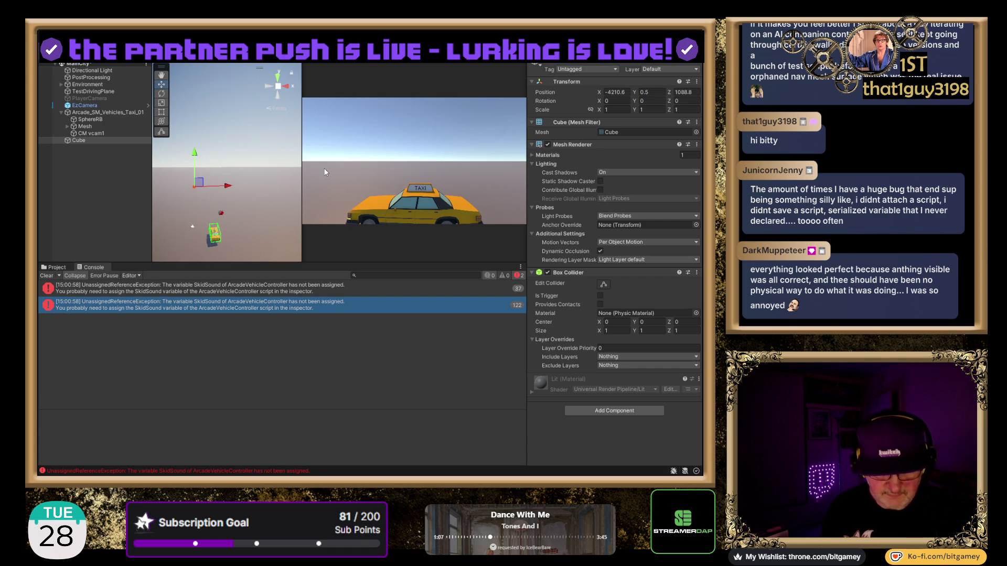
Duplicate the cube as Cube (1), shift the copy along X, and enter Play mode
key(ctrl+d)
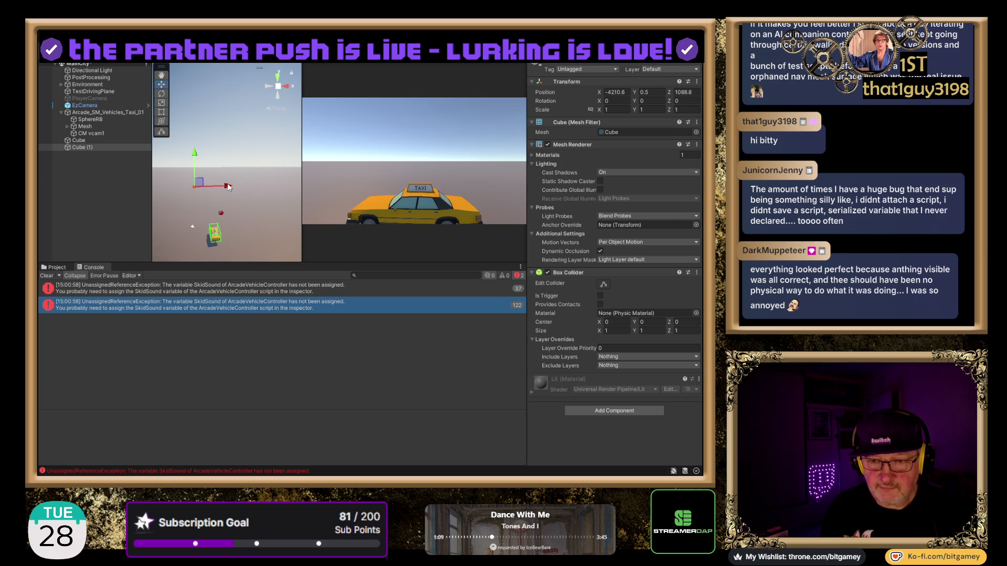
drag(260, 186, 260, 186)
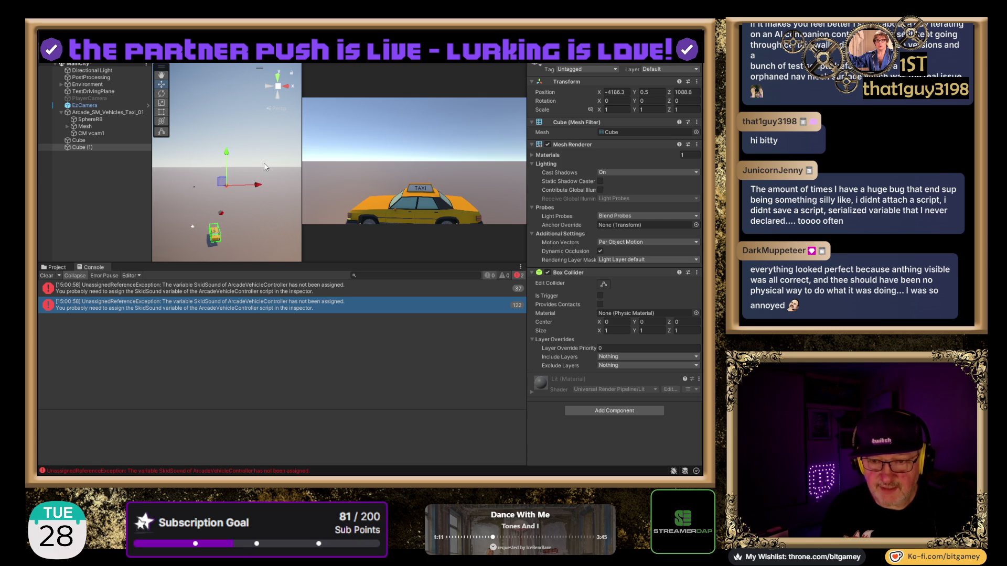
key(ctrl+p)
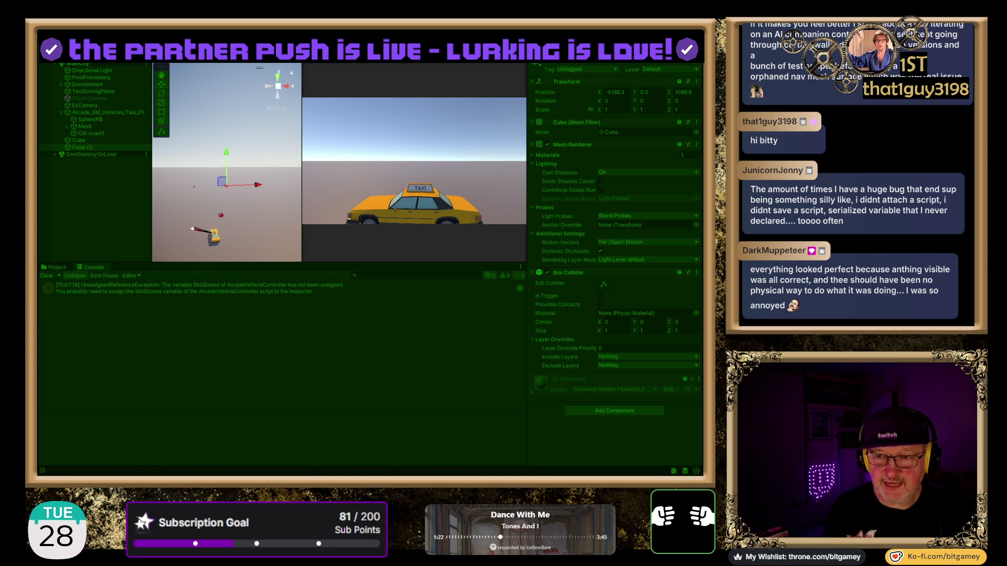
Exit Play mode and select EzCamera in the Hierarchy to view its camera settings
key(ctrl+p)
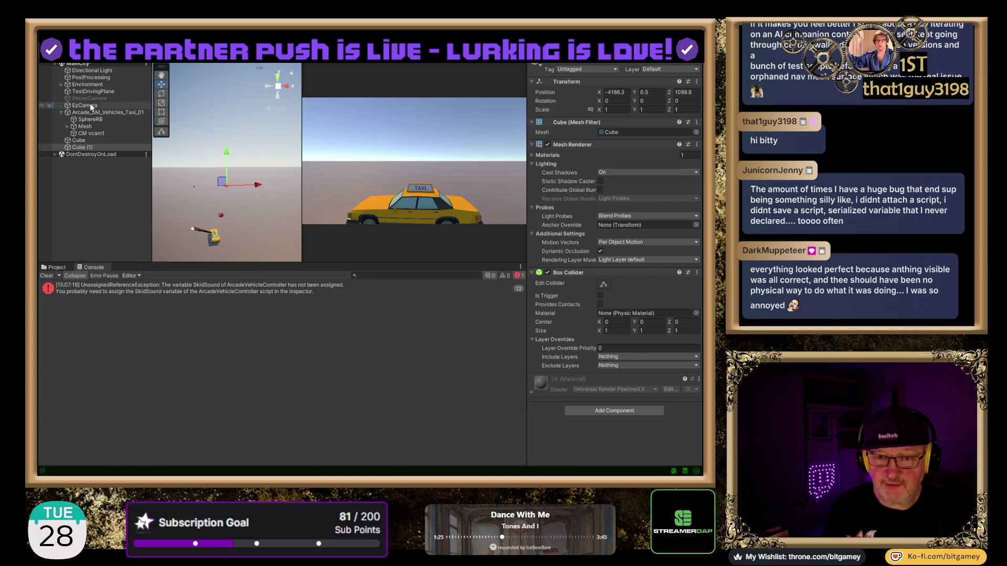
click(91, 105)
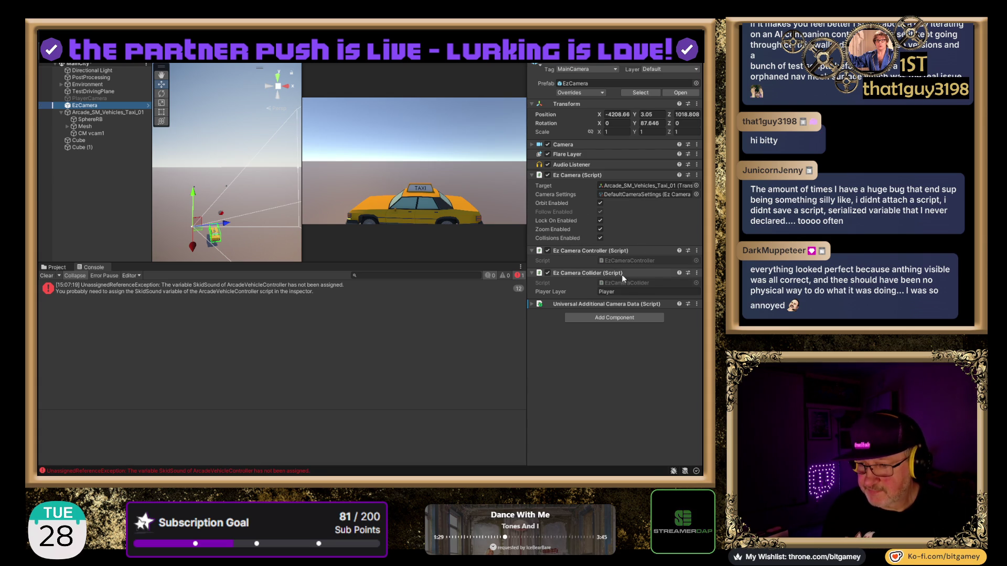
click(531, 303)
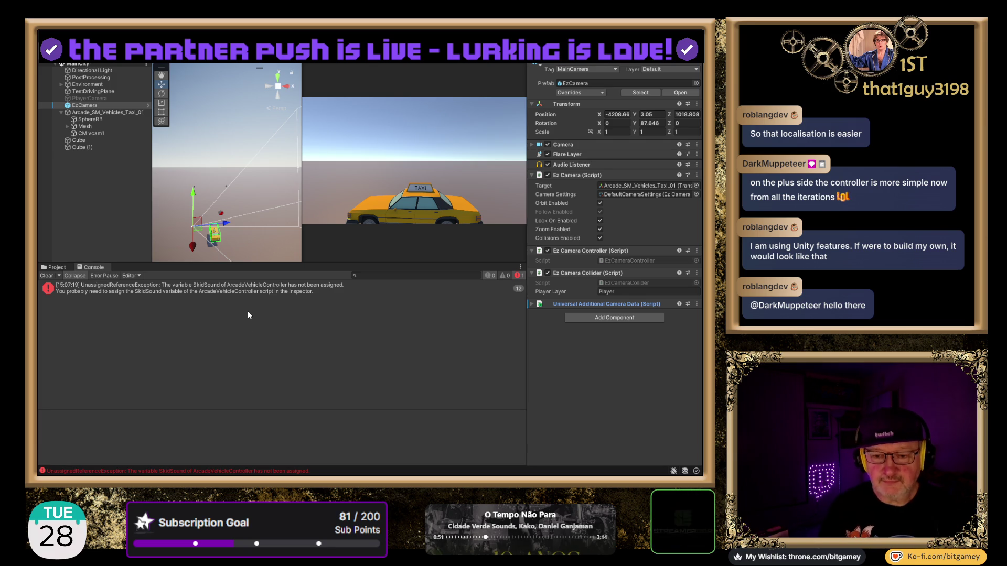
Inspect the SkidSound error's stack trace and the taxi's empty Skid Sound slot and Audio Source
click(270, 291)
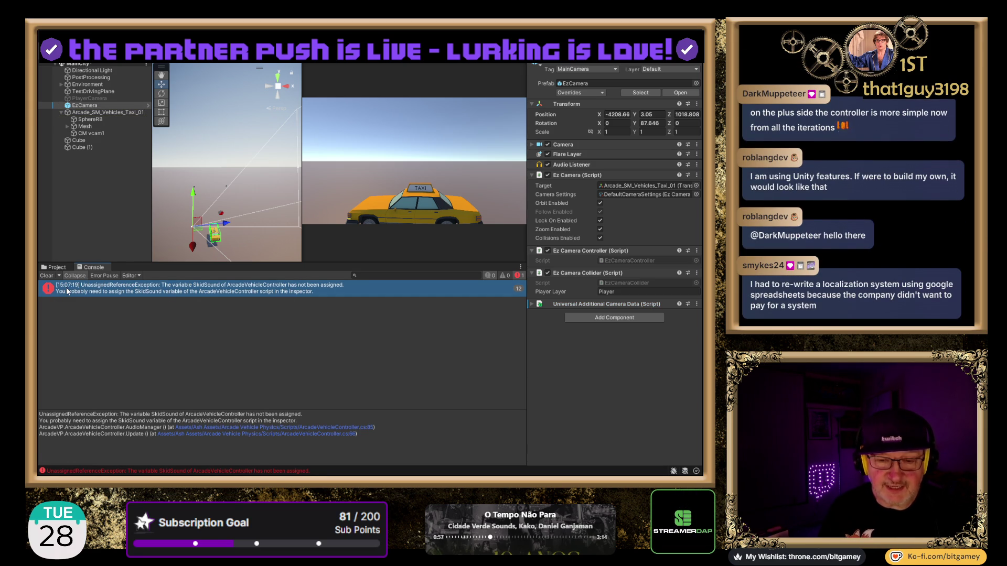
click(111, 115)
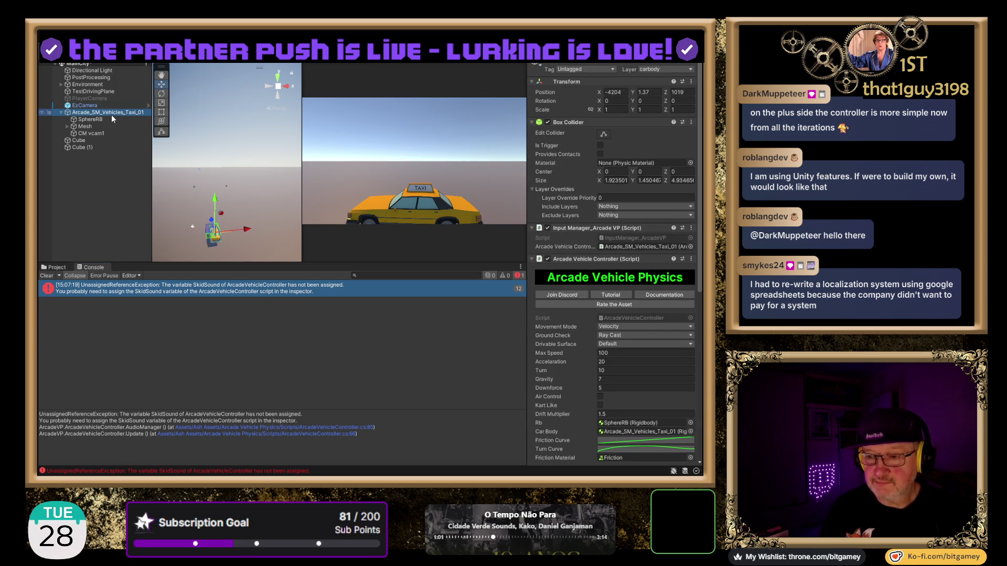
scroll(547, 364, down, 10)
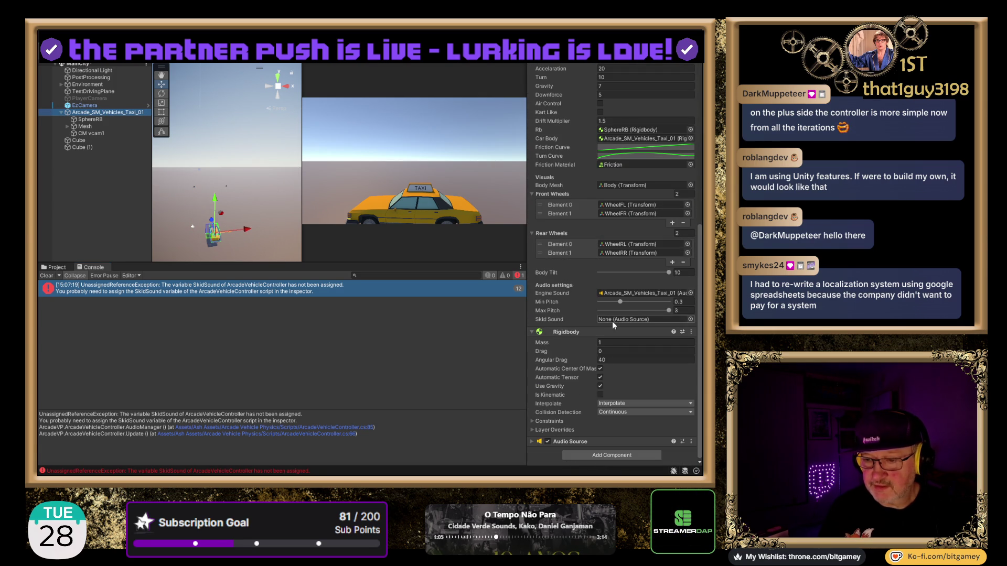
click(691, 320)
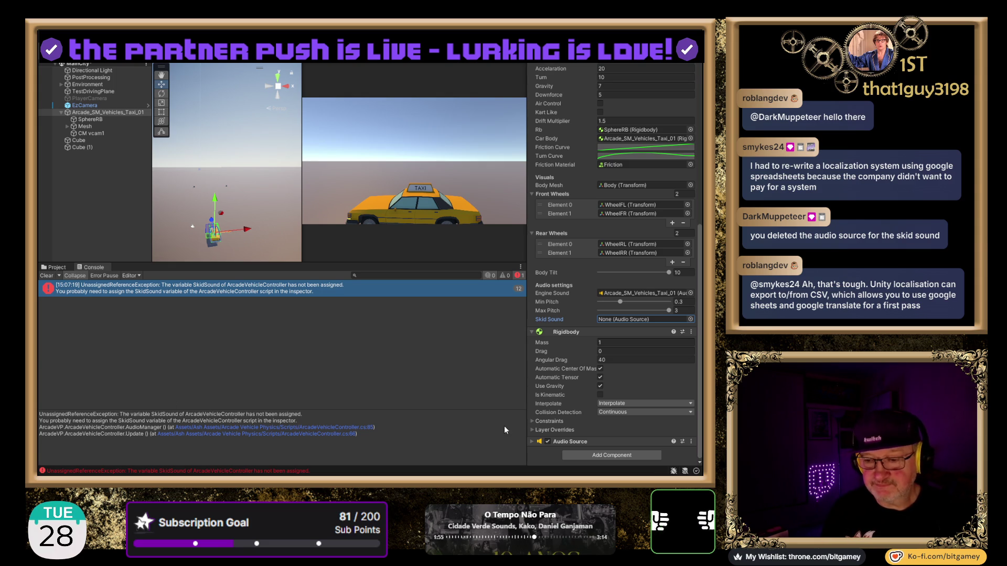
click(536, 445)
Assign the second Audio Source, playing the skid loop clip, to the taxi's Skid Sound field
scroll(574, 380, down, 3)
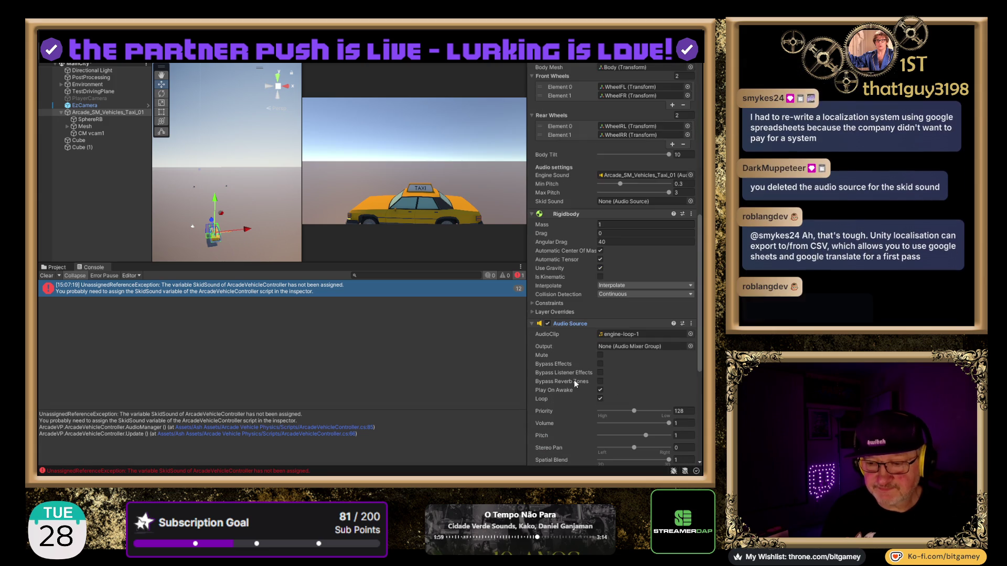
scroll(577, 388, down, 3)
scroll(548, 305, down, 2)
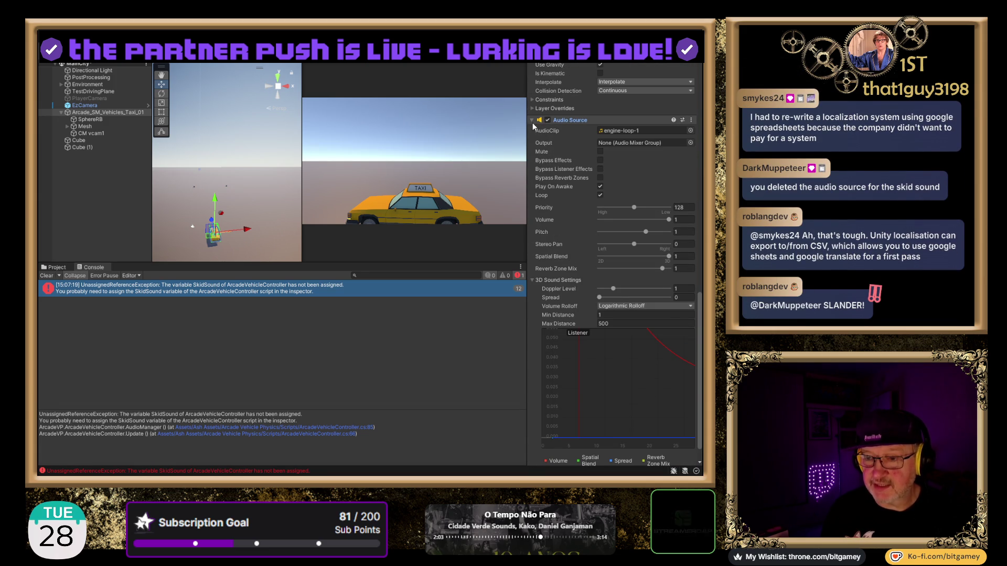
click(533, 121)
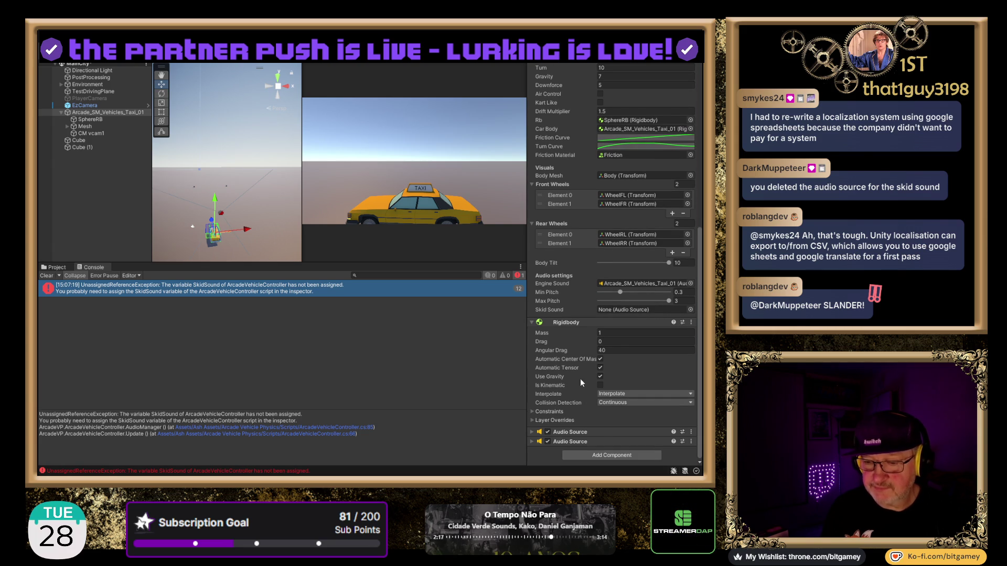
click(530, 441)
scroll(581, 370, down, 5)
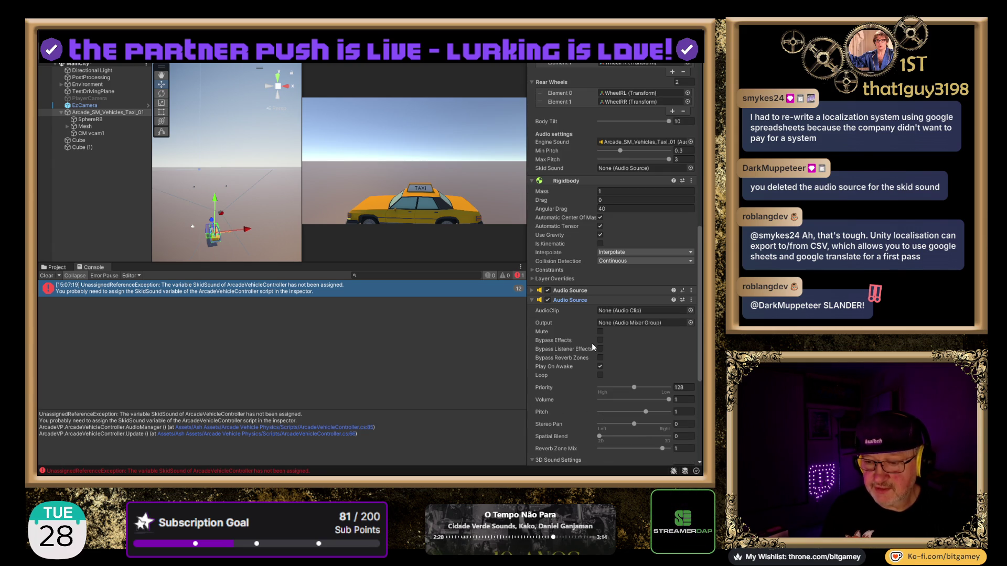
click(691, 311)
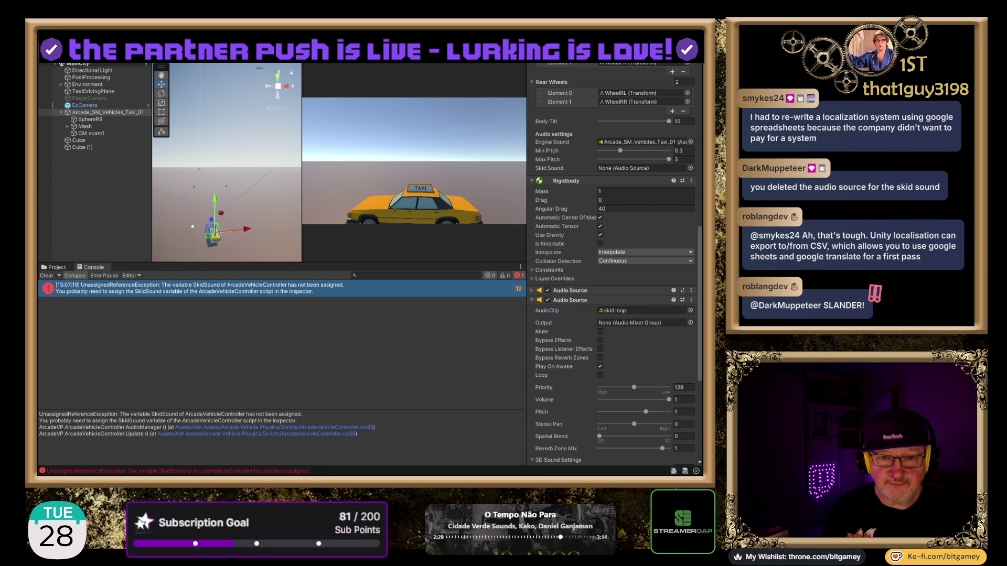
click(562, 307)
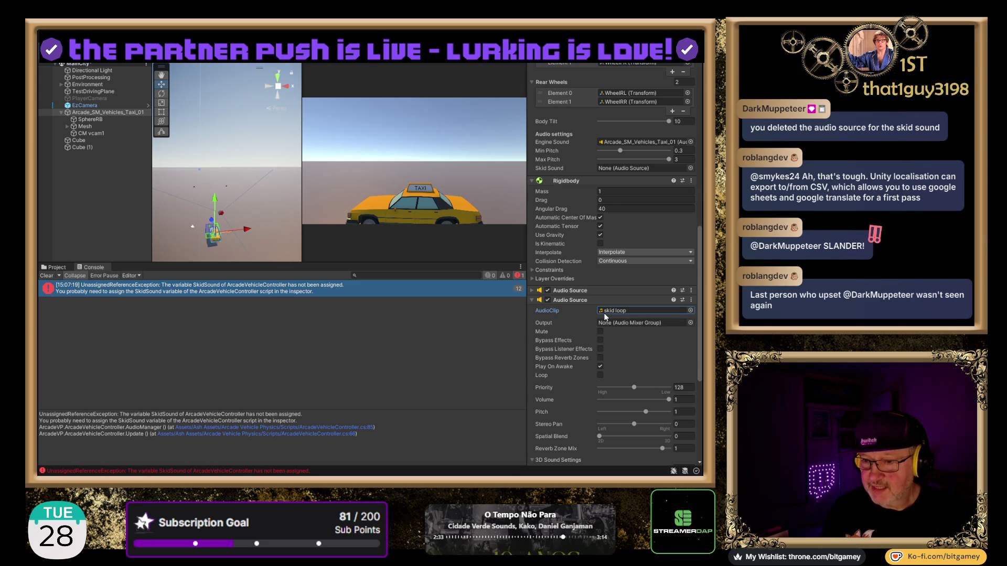
drag(571, 302, 611, 170)
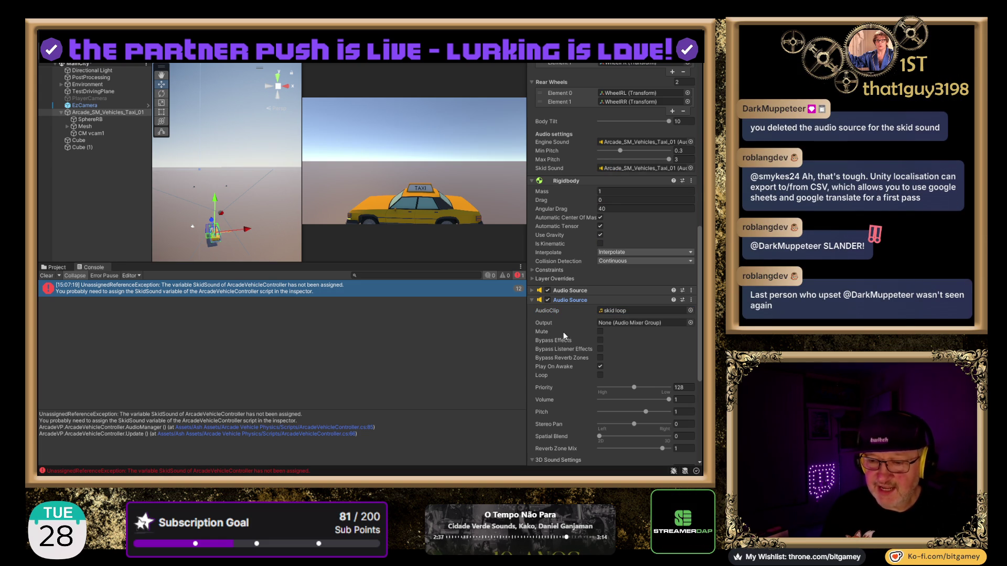
click(532, 300)
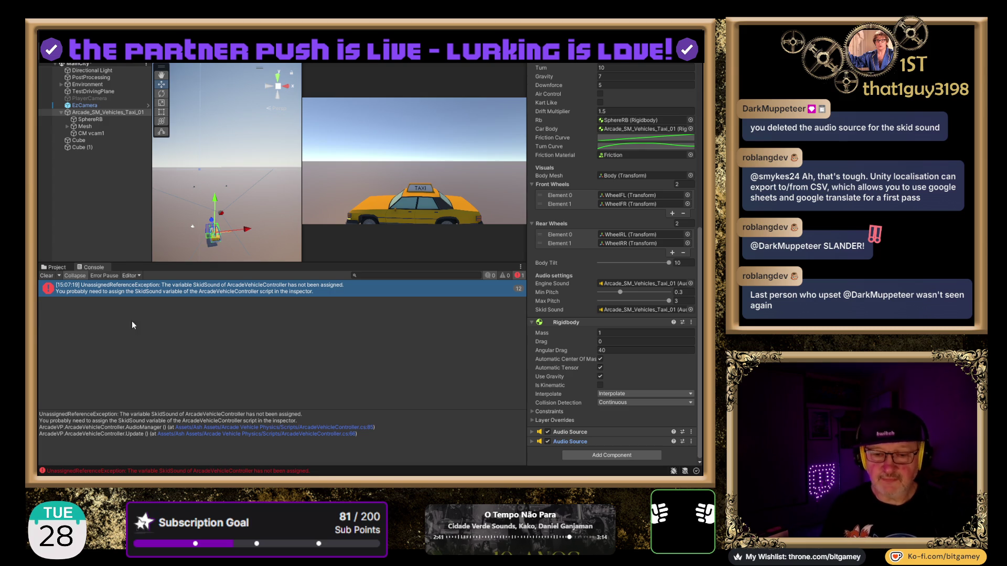
Clear the old SkidSound errors from the console and start Play mode
click(48, 276)
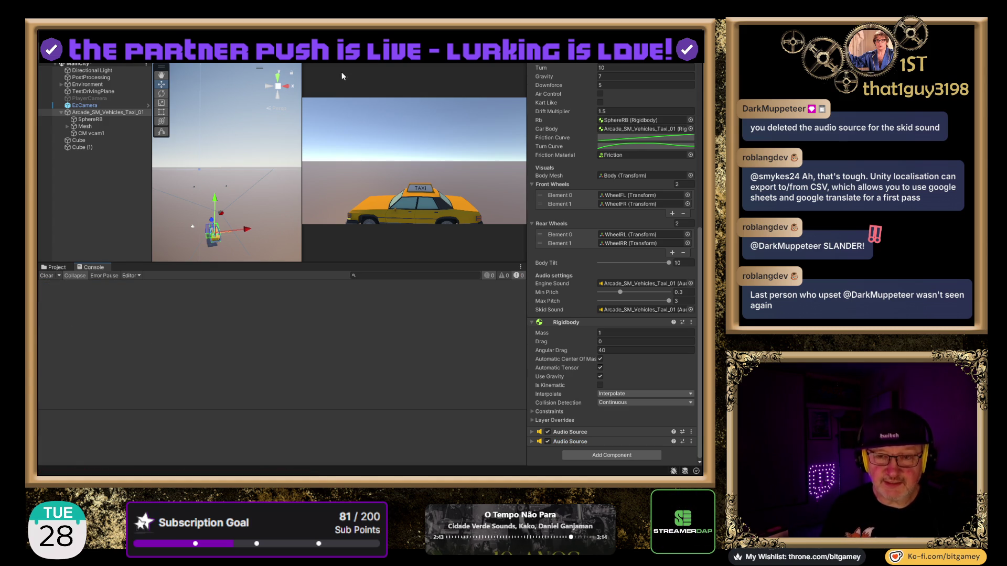
key(ctrl+p)
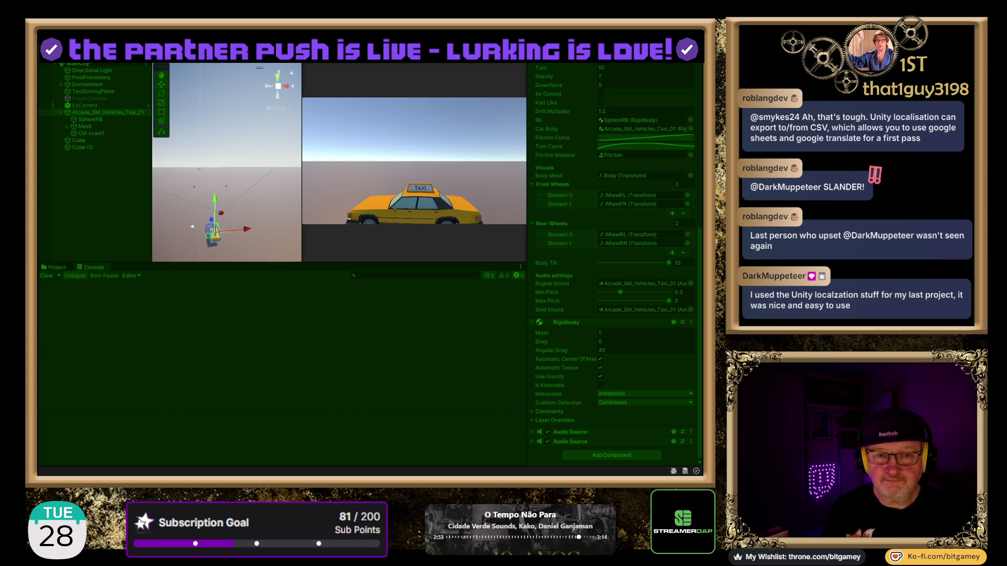
scroll(613, 263, up, 10)
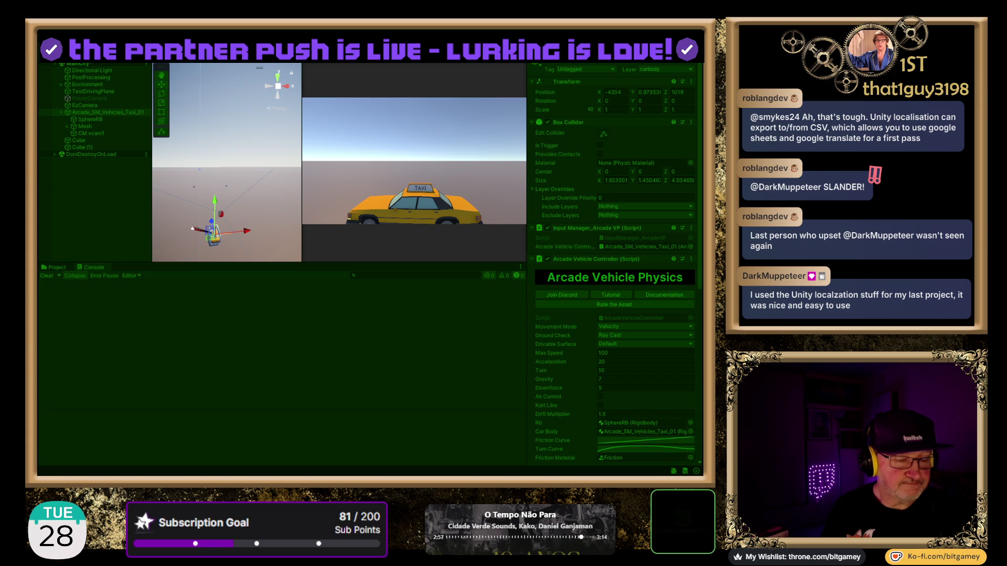
Drive the taxi forward and steer it through repeated left and right circles
key(w)
key(d)
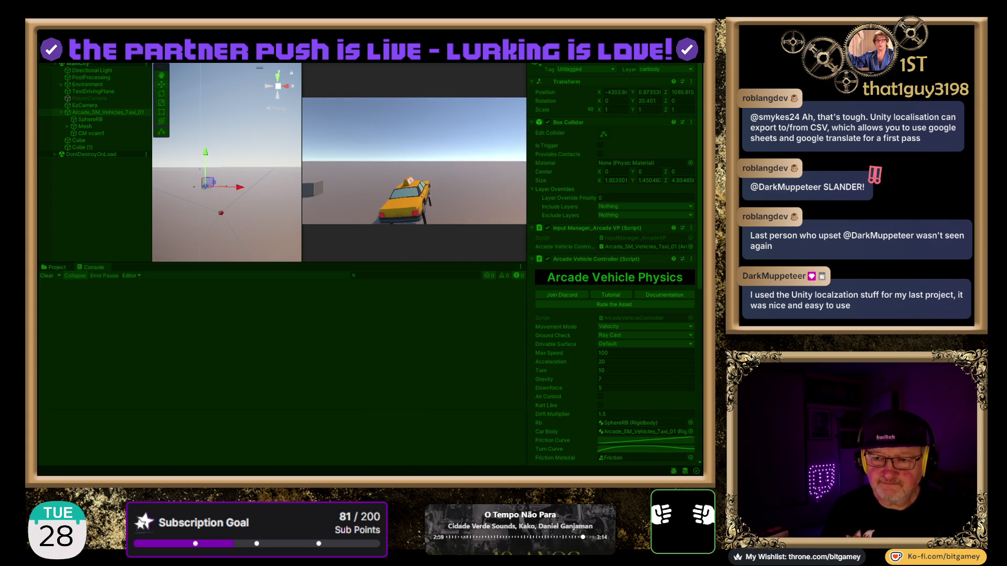
key(a)
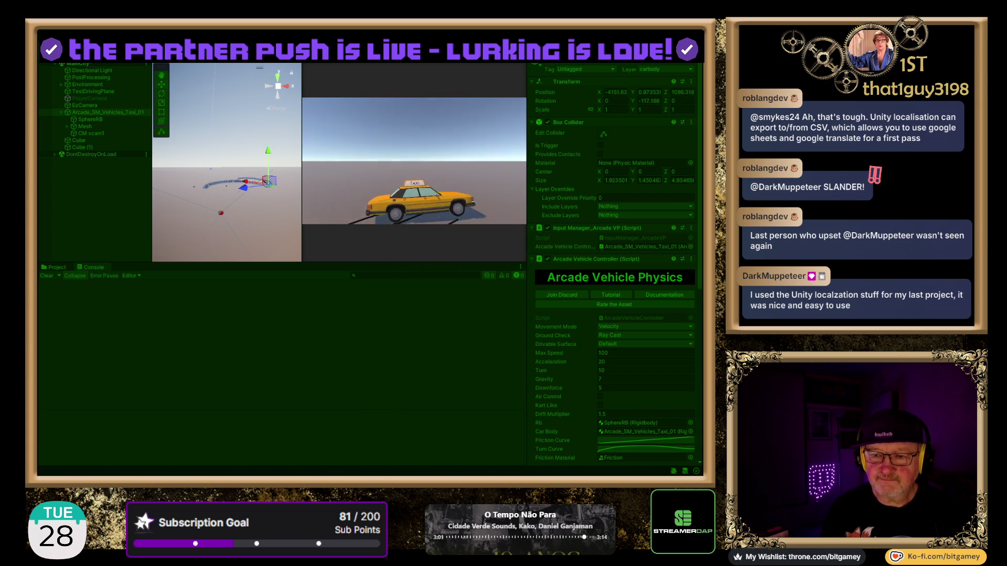
key(a)
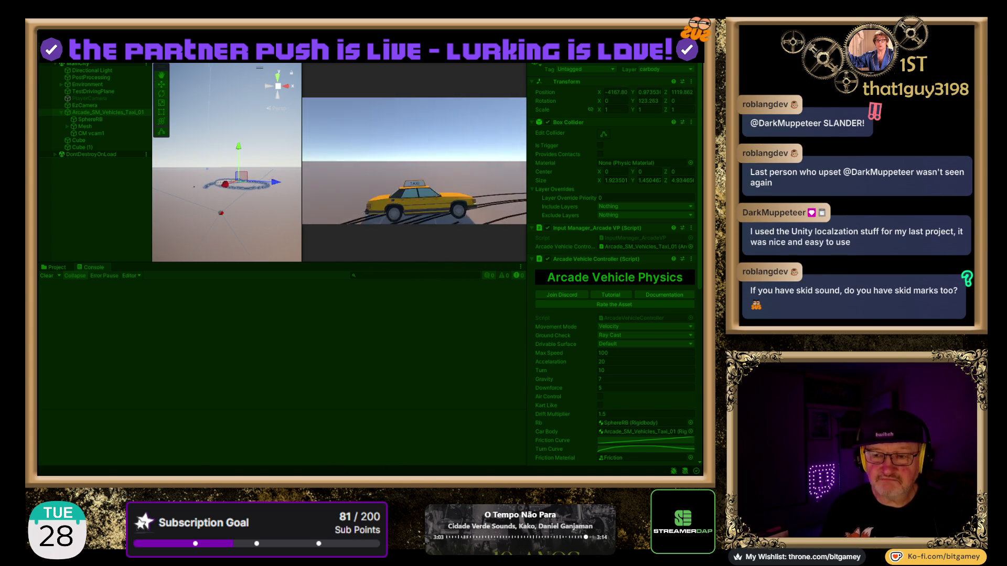
key(a)
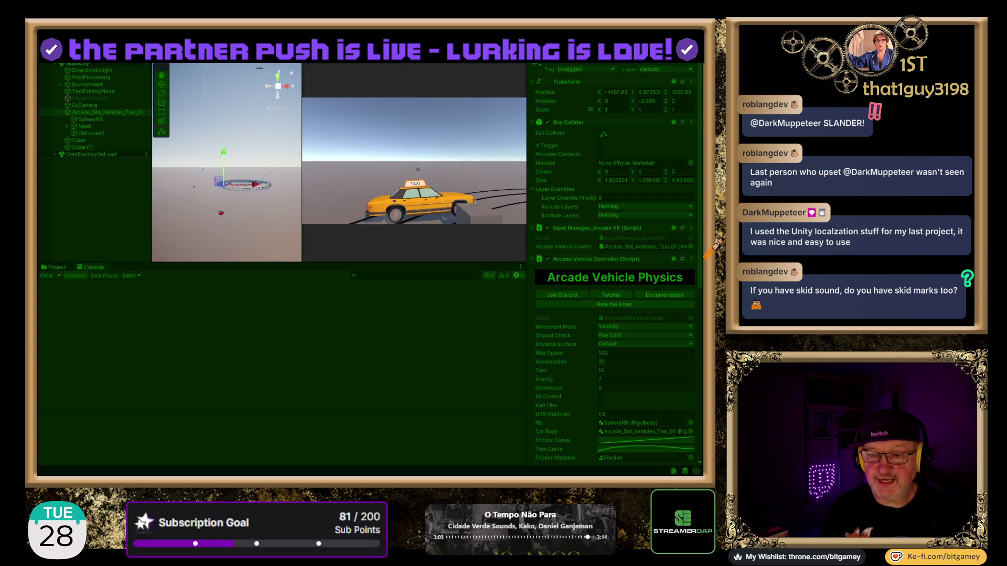
key(a)
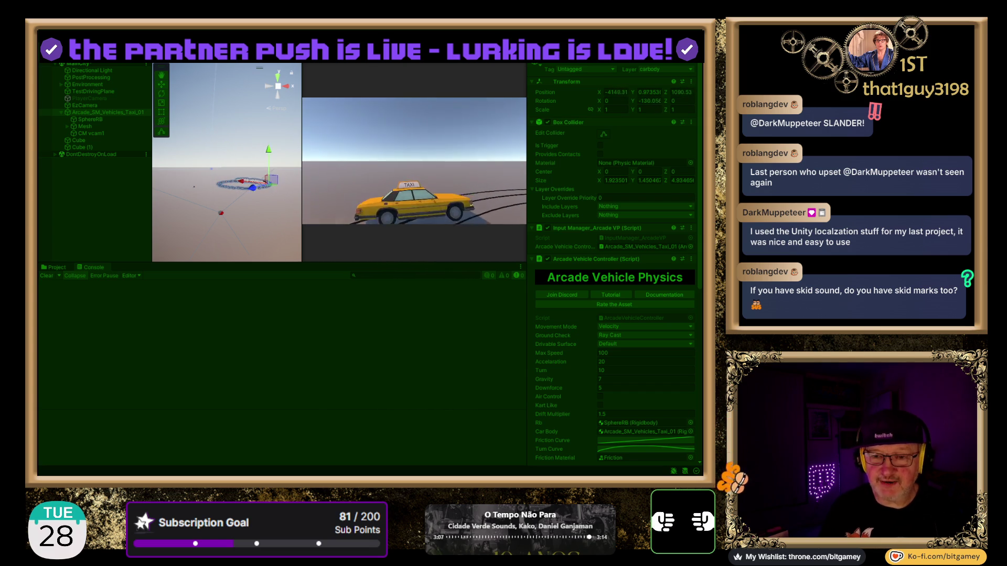
key(d)
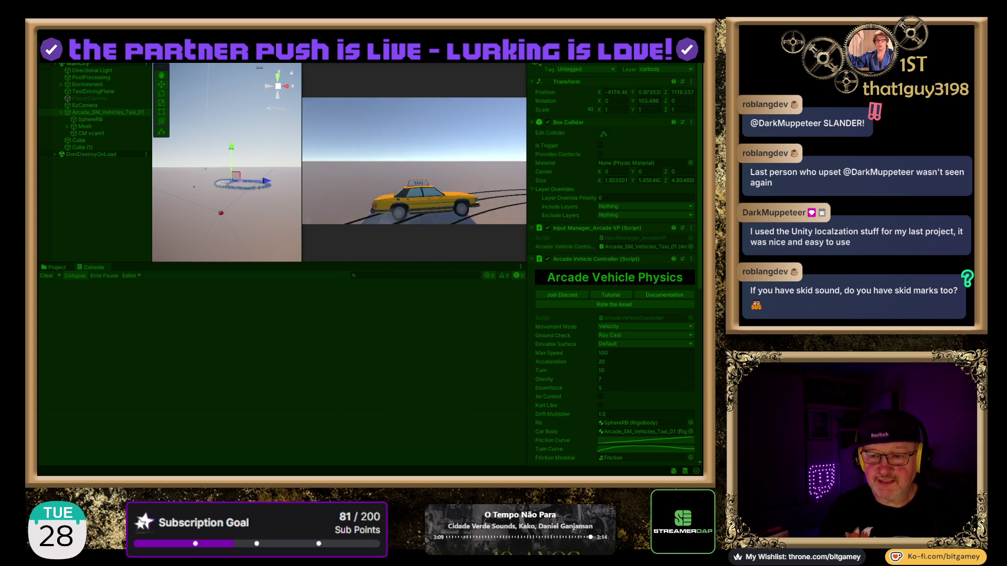
key(d)
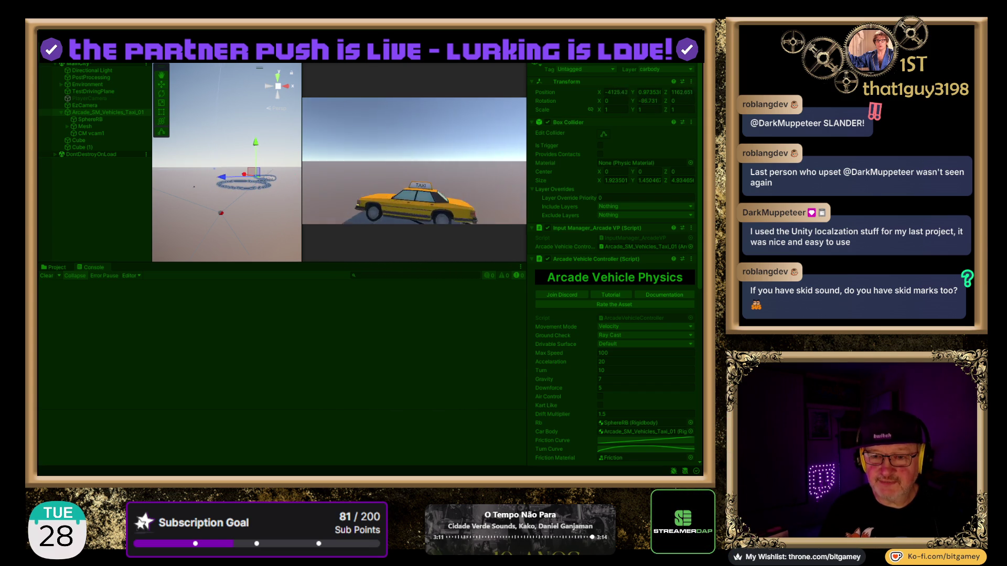
key(d)
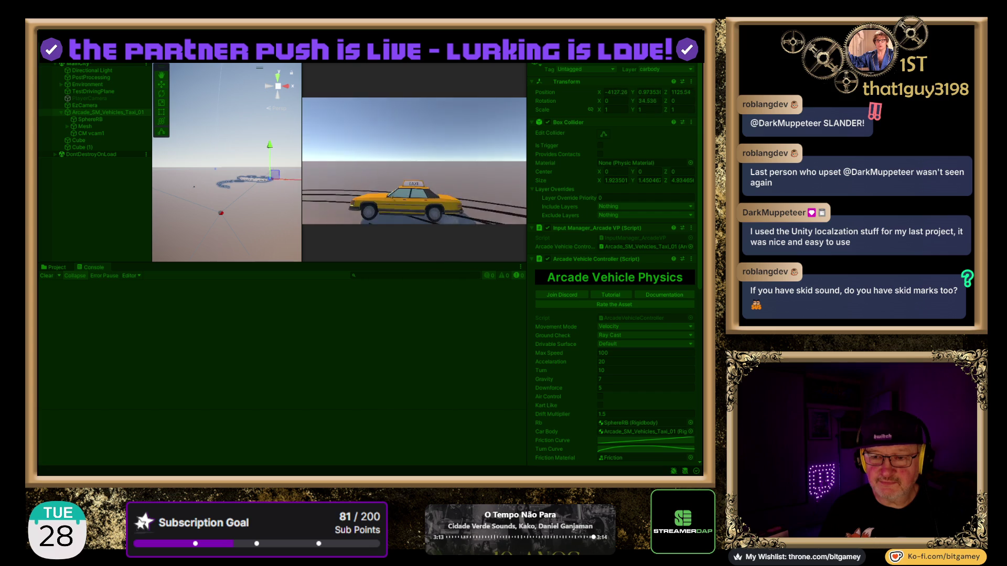
key(d)
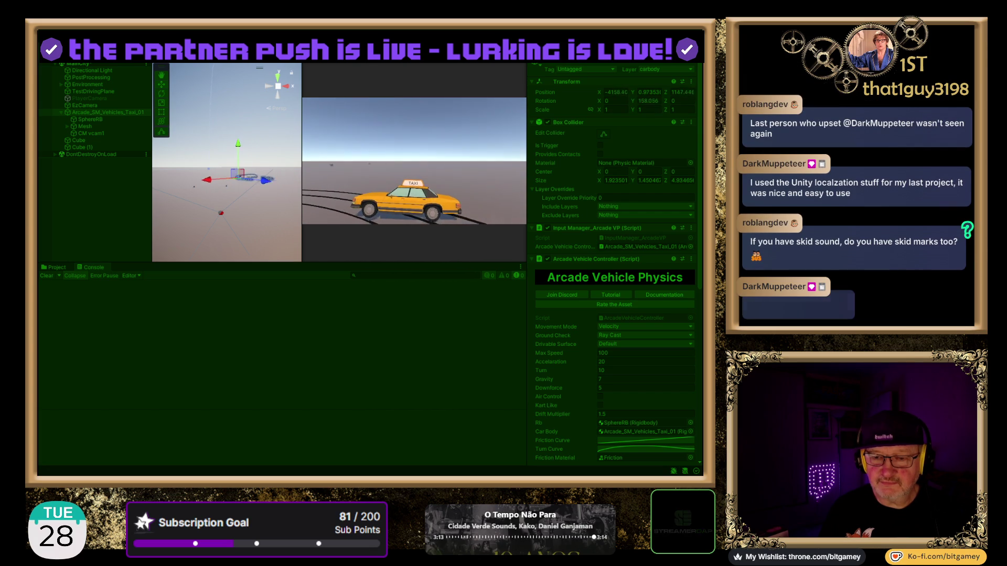
key(d)
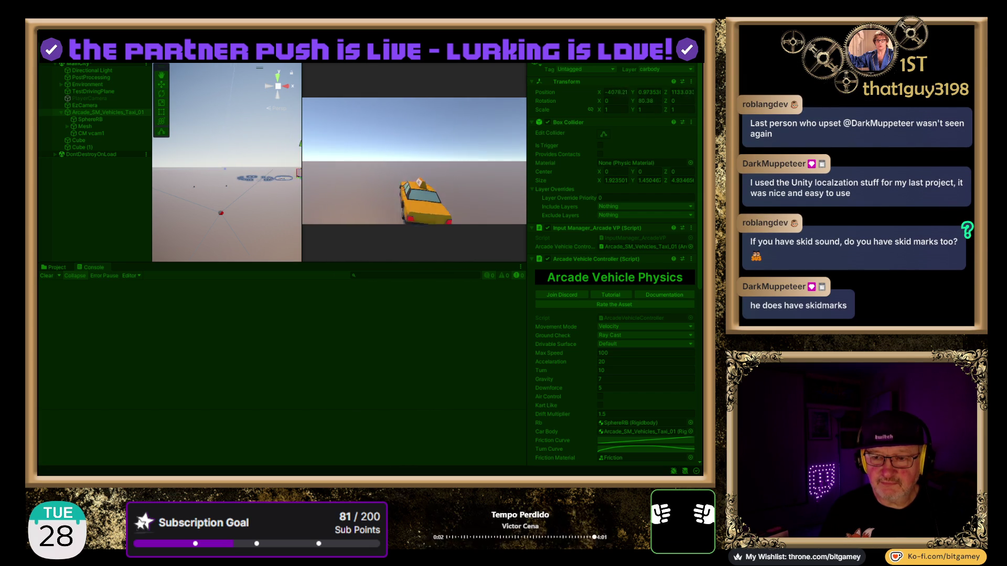
key(a)
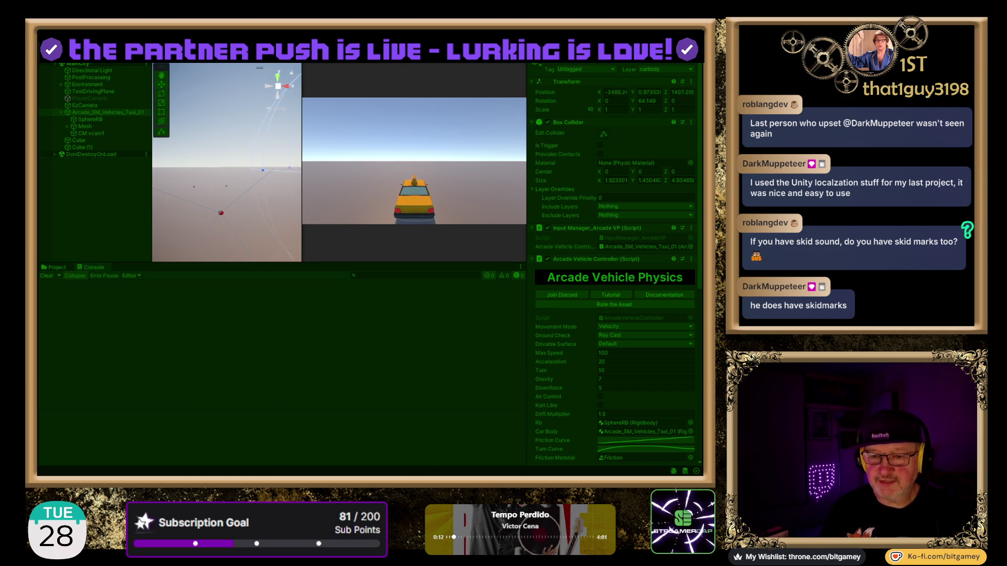
Drift the taxi sideways to leave skid marks, then exit Play mode
key(d)
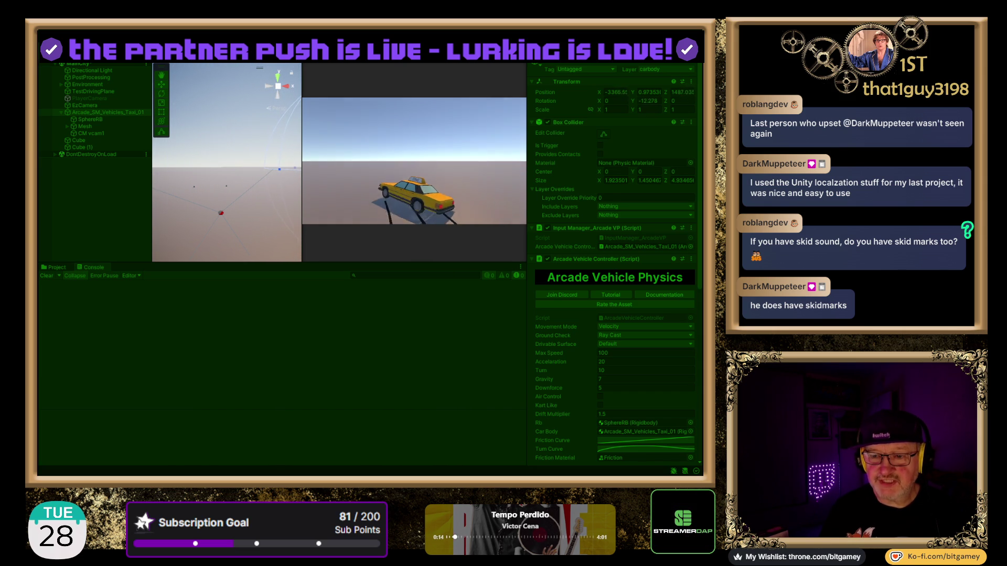
key(d)
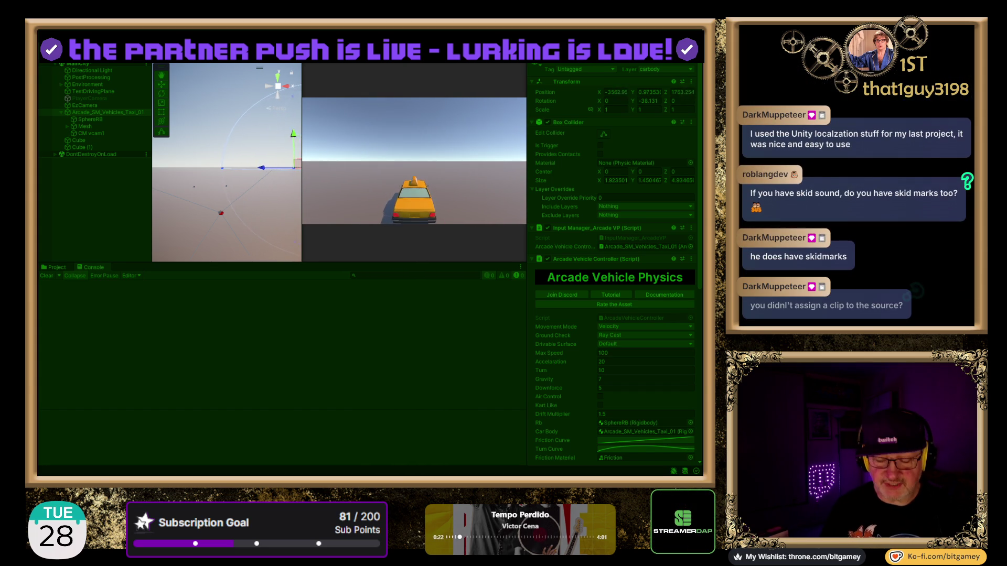
key(ctrl+p)
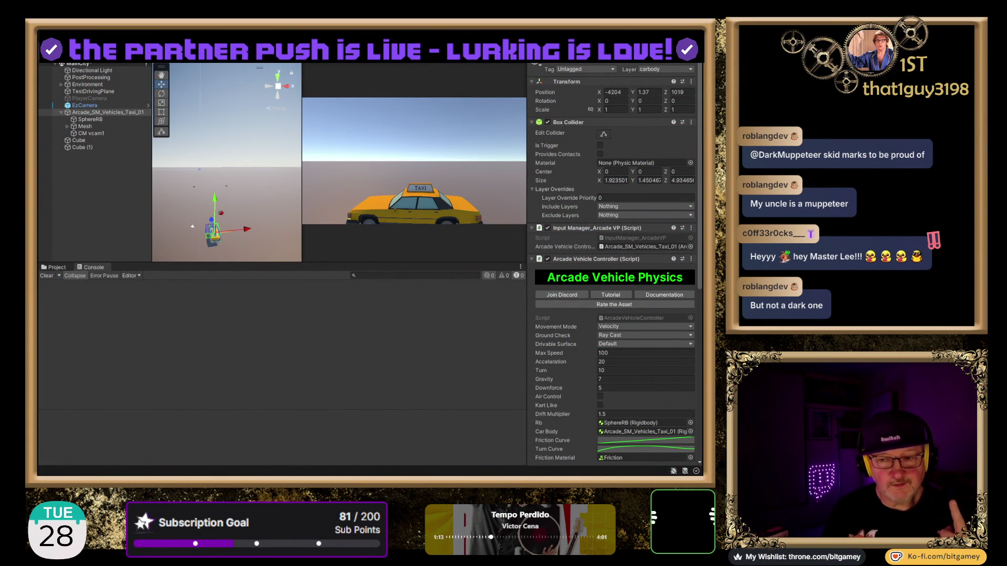
scroll(611, 262, down, 10)
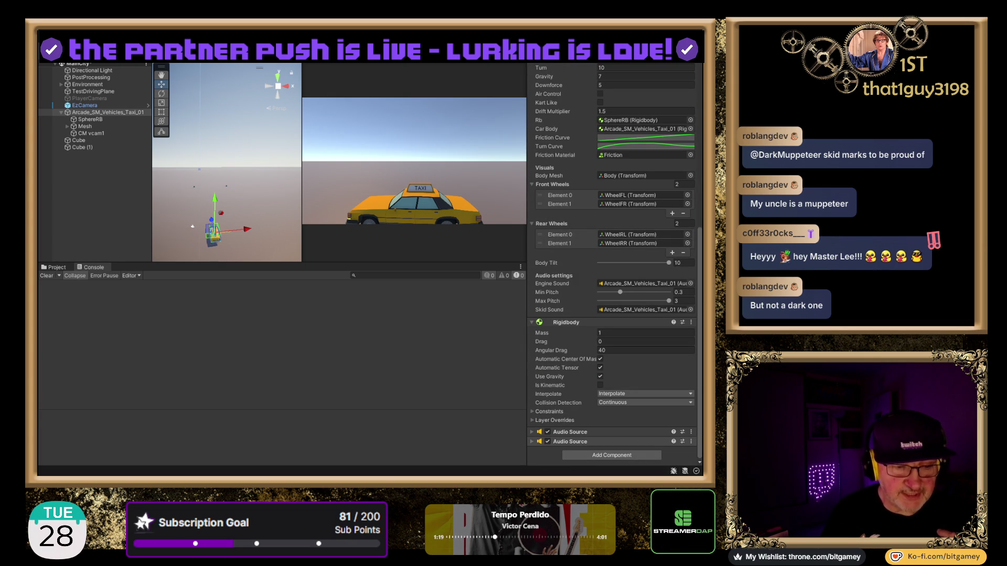
Expand the second Audio Source to show its skid loop clip, Play On Awake on, Loop off
click(570, 441)
scroll(548, 360, down, 4)
scroll(549, 359, down, 2)
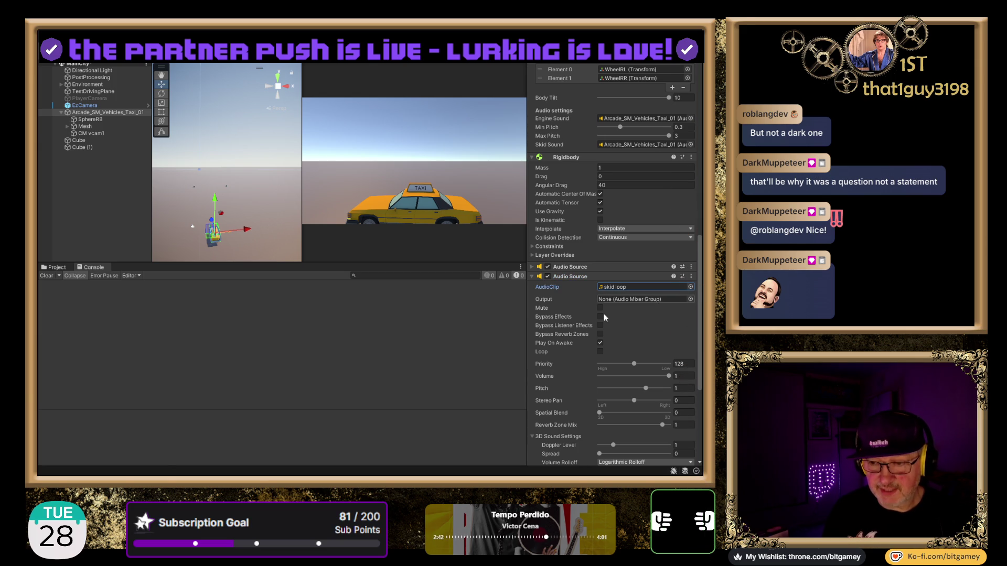
Compare the engine-loop-1 source's 3D settings, then set the skid loop's Spatial Blend to 1
click(531, 268)
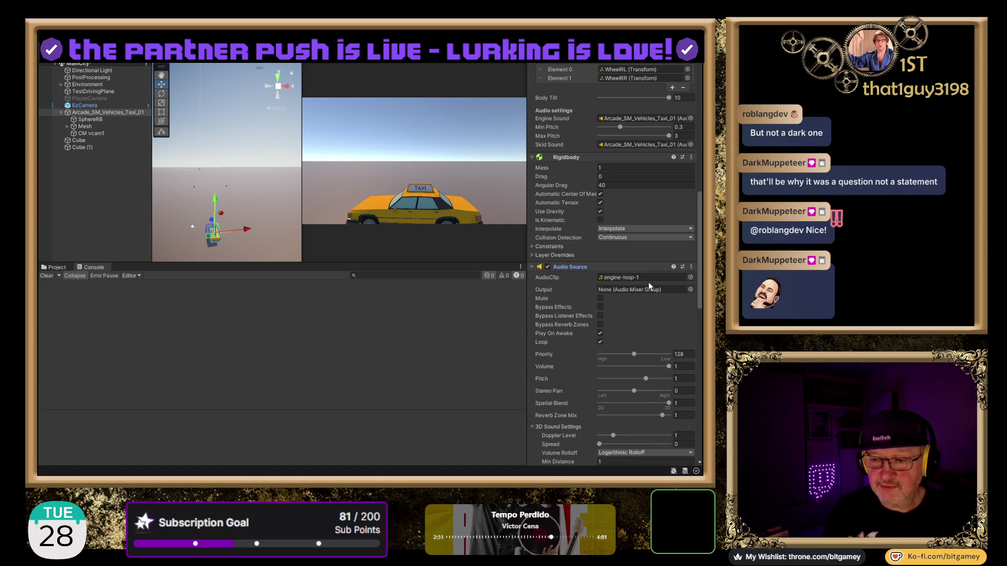
scroll(606, 320, down, 1)
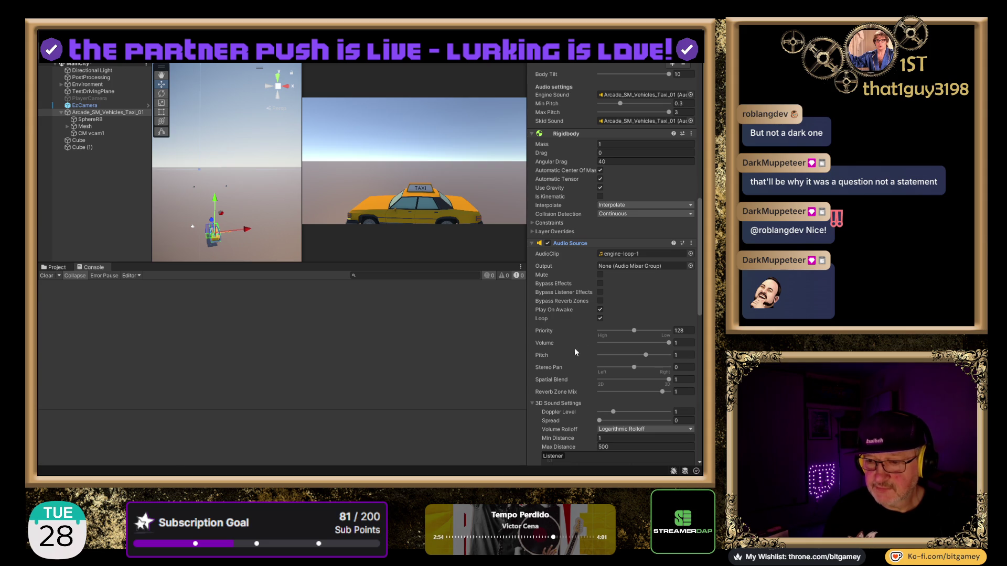
scroll(562, 283, down, 10)
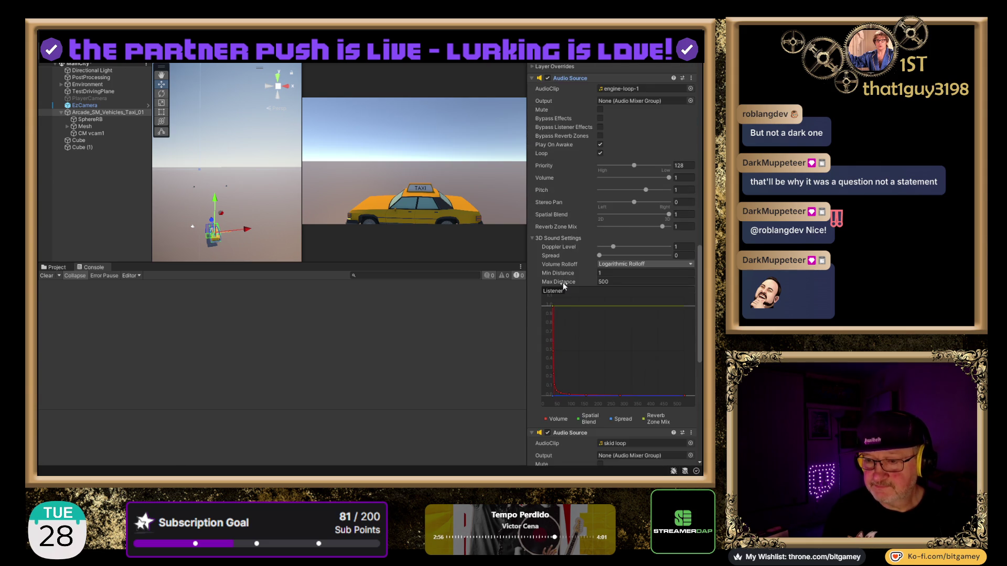
scroll(563, 282, down, 1)
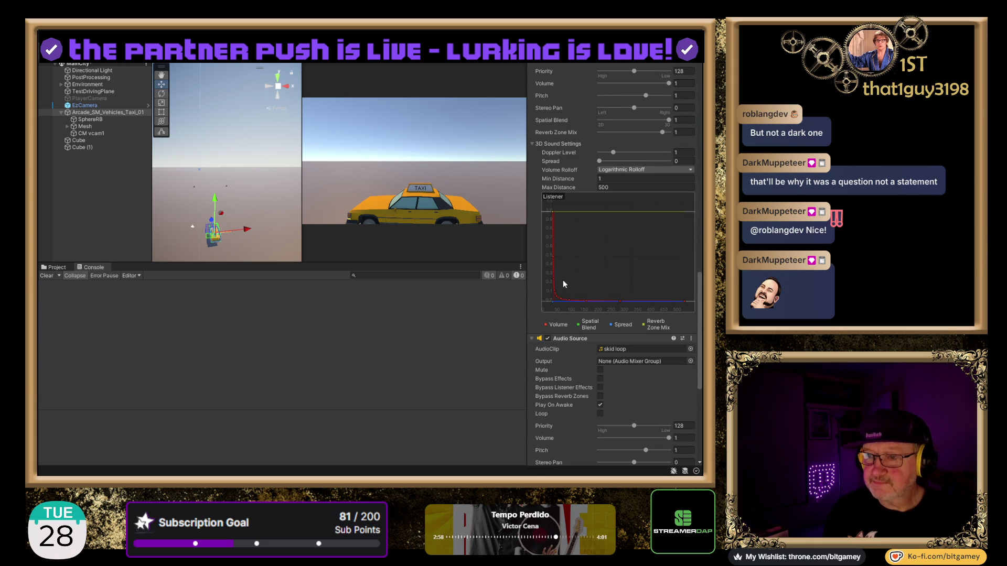
scroll(562, 279, up, 1)
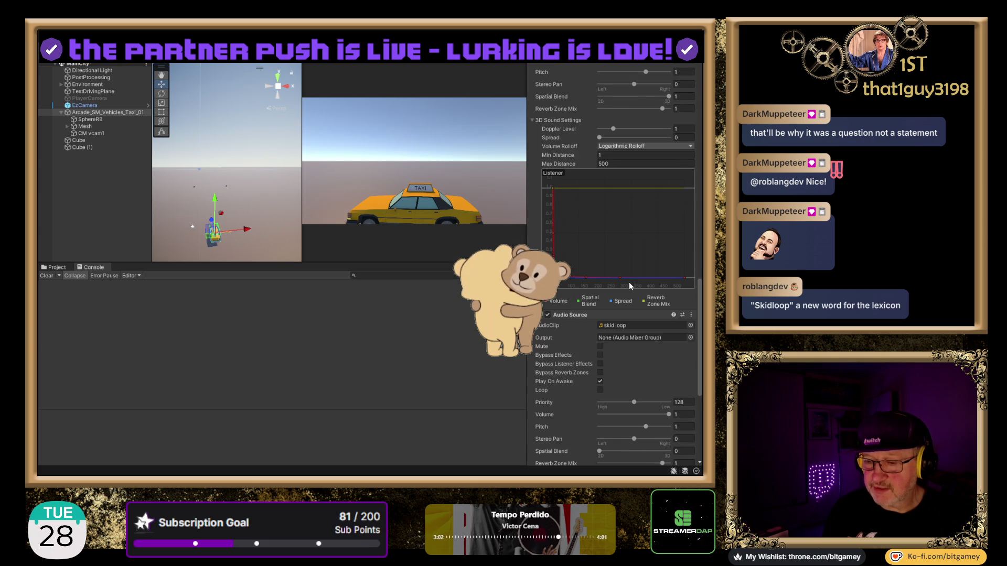
scroll(628, 281, down, 2)
scroll(629, 281, up, 2)
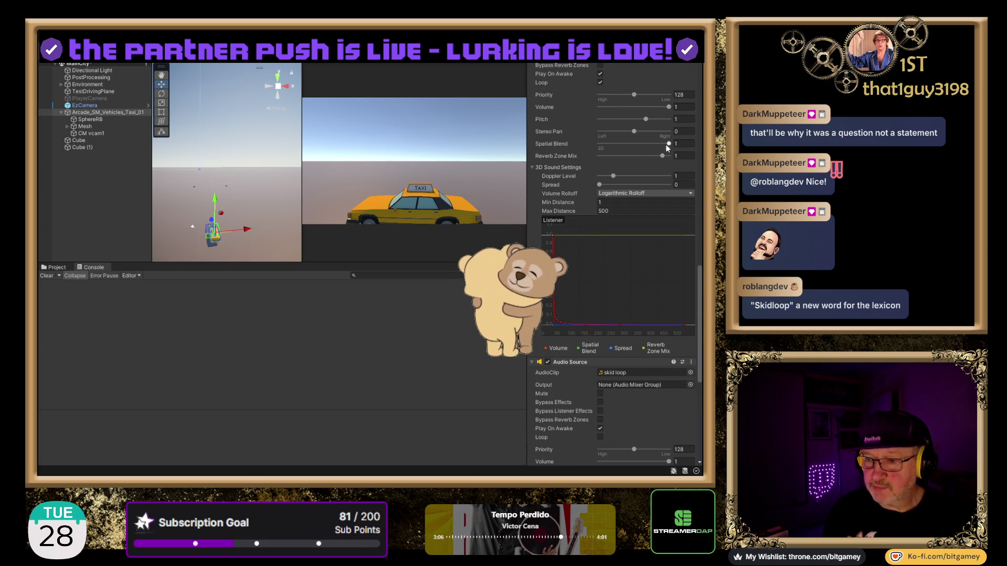
scroll(669, 148, down, 3)
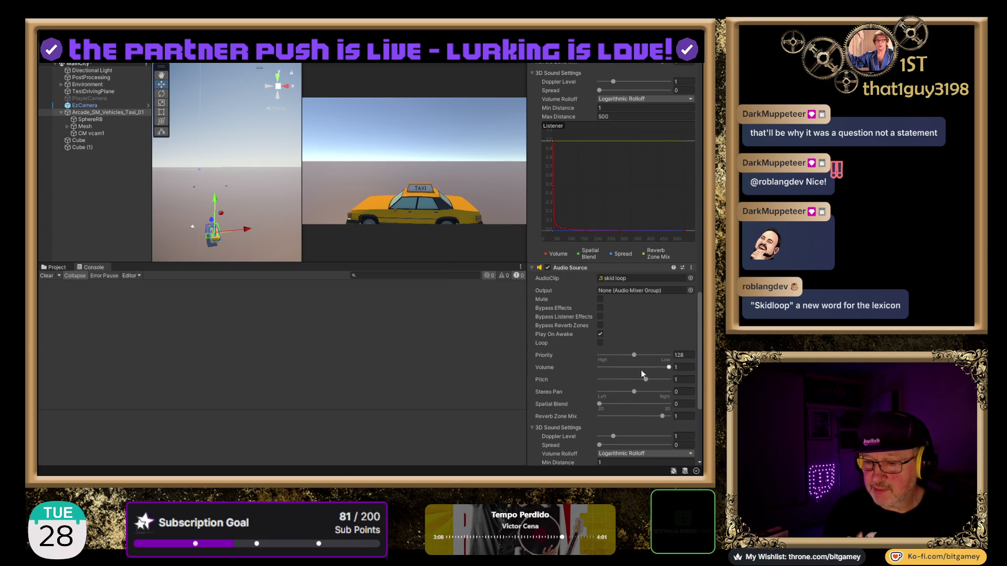
drag(597, 405, 662, 404)
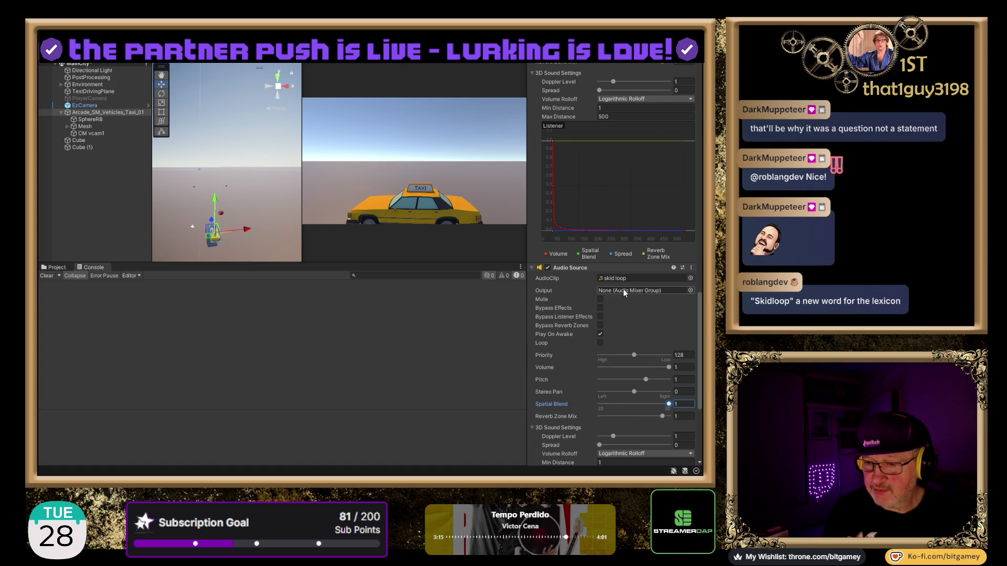
Review the skid loop source: Spatial Blend 1, Logarithmic Rolloff, Max Distance 500
scroll(624, 289, up, 4)
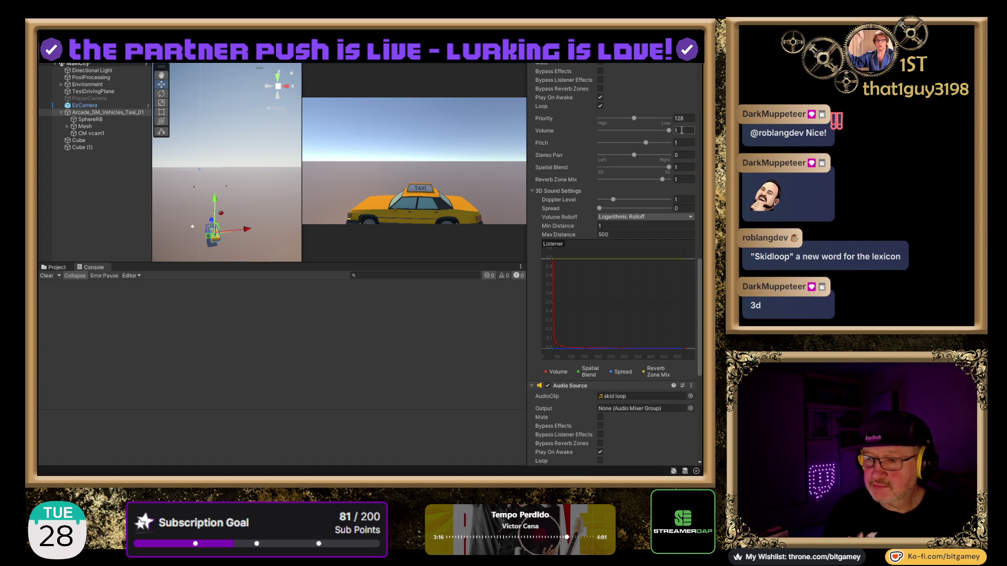
scroll(624, 280, down, 4)
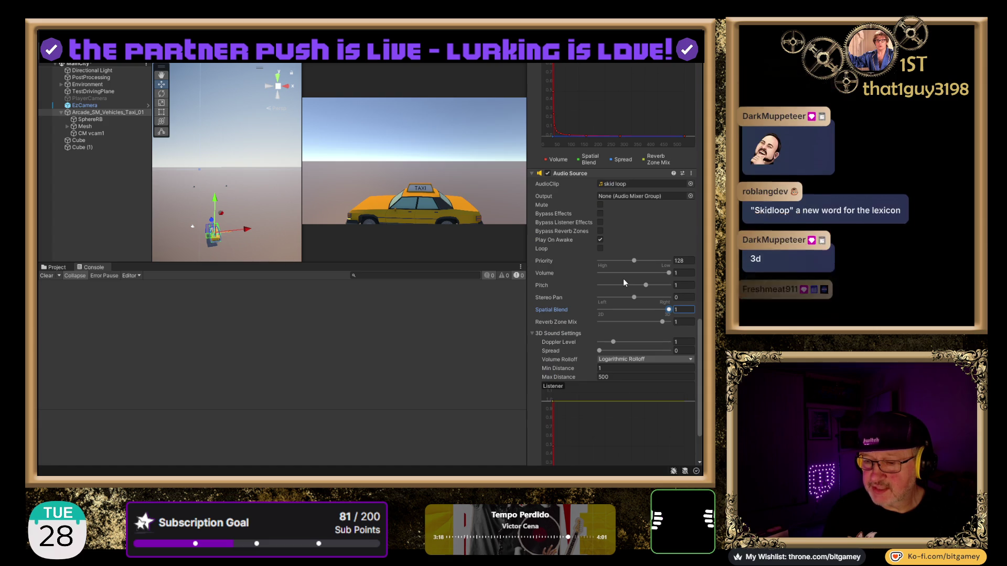
scroll(630, 278, up, 2)
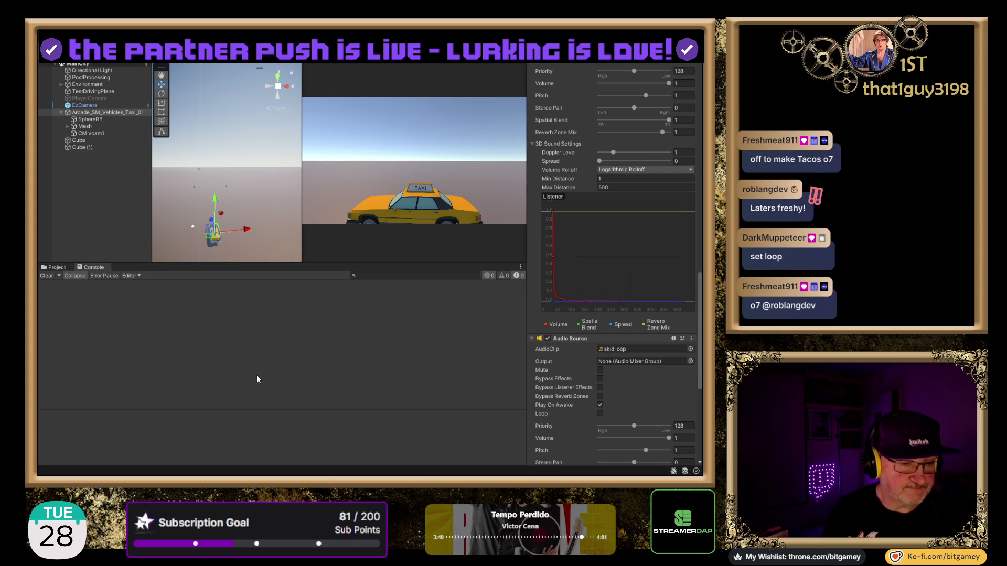
scroll(555, 361, down, 4)
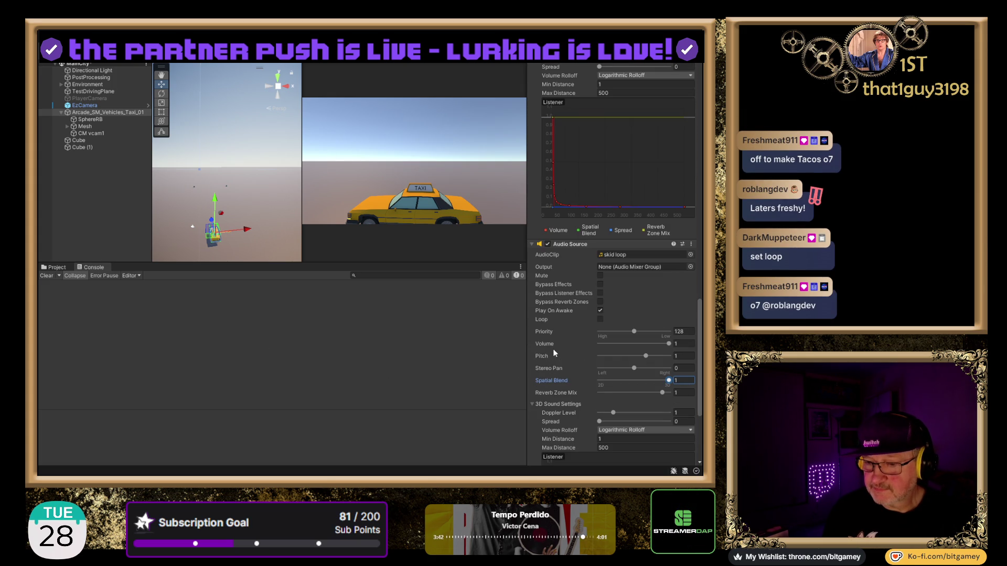
Enable Loop on the skid loop Audio Source and run the taxi scene in Play mode
click(600, 319)
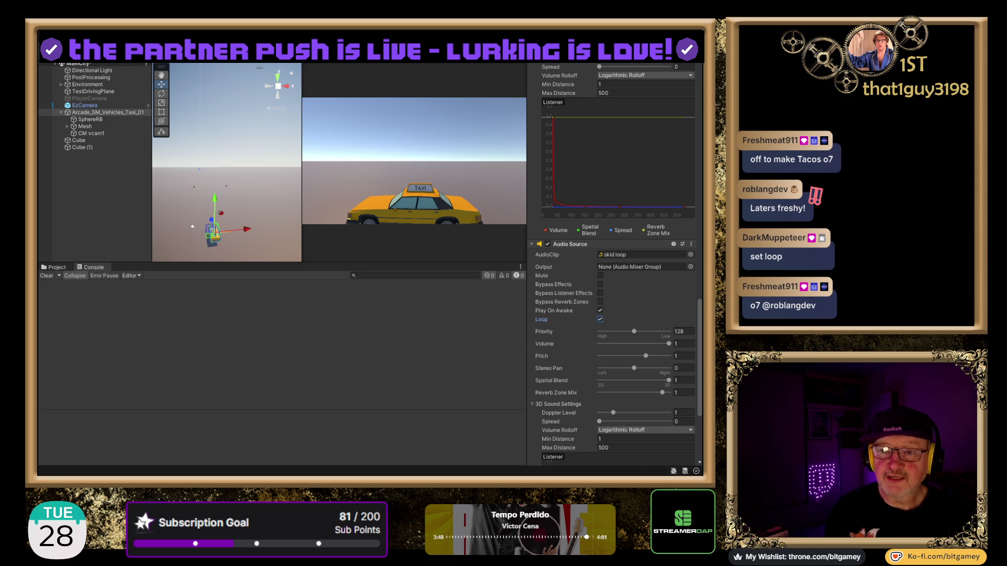
key(ctrl+p)
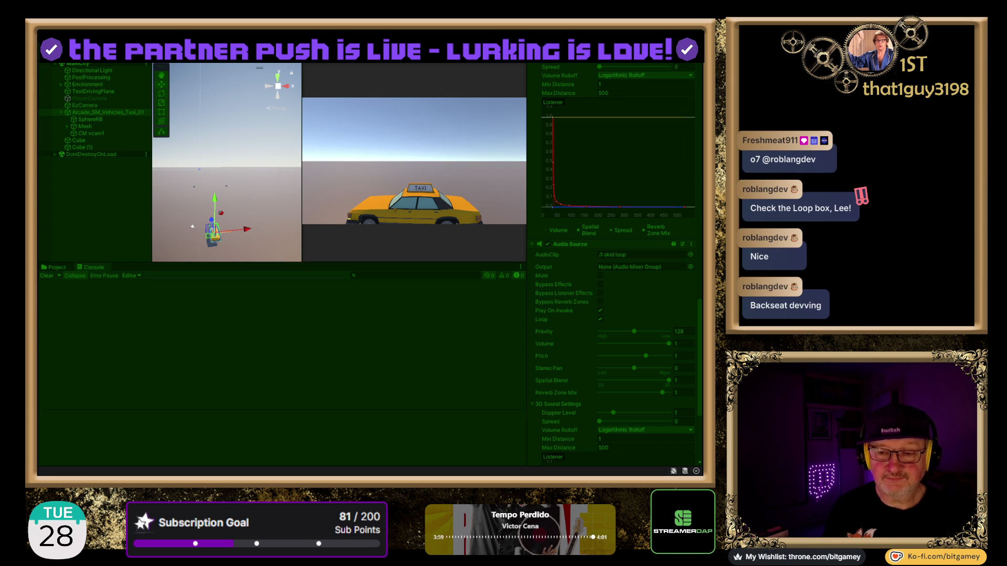
Drift the taxi across the driving plane to lay skid marks, then stop Play mode
scroll(614, 262, up, 15)
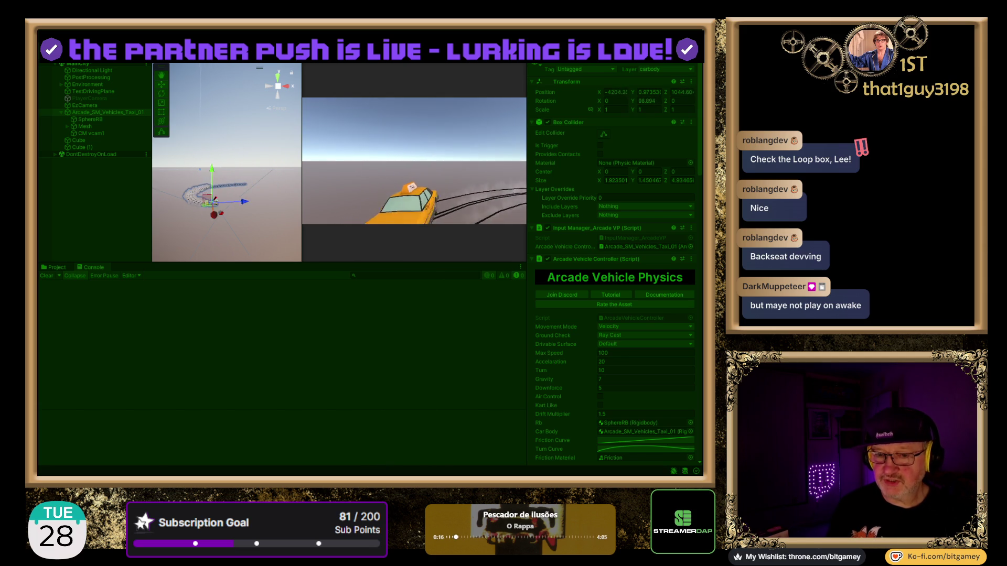
key(ctrl+p)
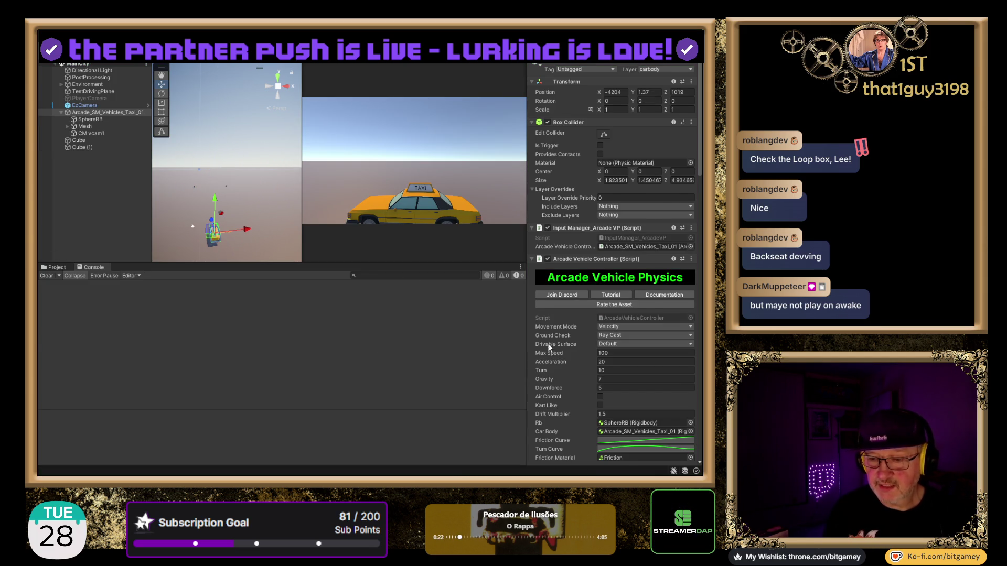
Scroll the Inspector down to the Arcade Vehicle Controller's Front Wheels and Rear Wheels fields
scroll(549, 345, down, 3)
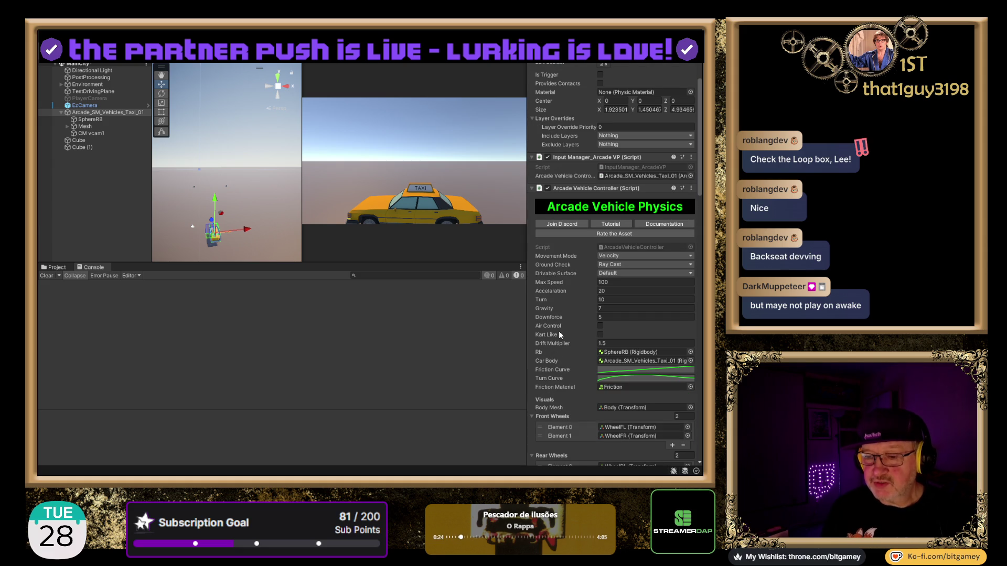
scroll(542, 293, down, 1)
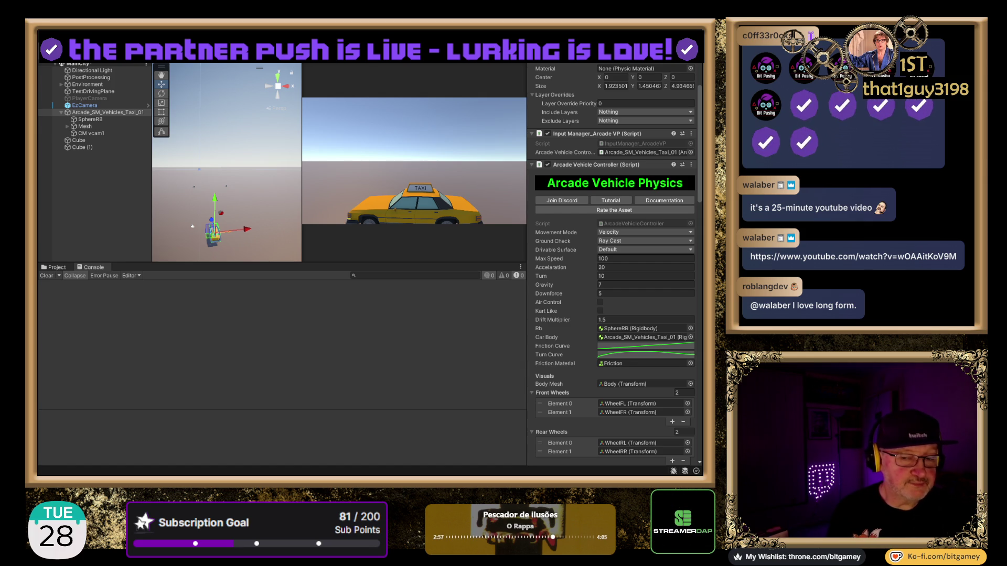
Search YouTube in the browser for 'walaber' and look over the Walaber Entertainment results
key(alt+Tab)
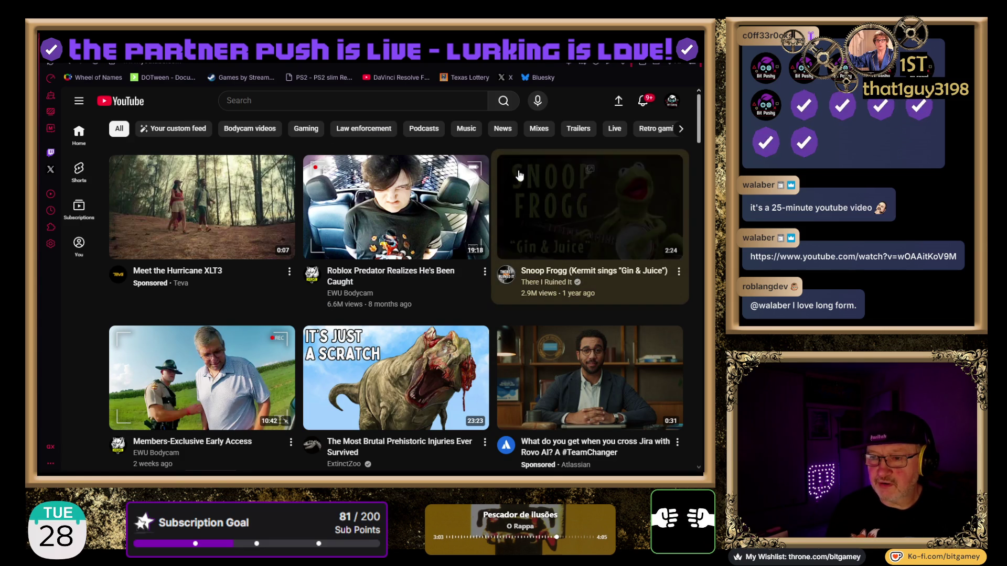
click(284, 100)
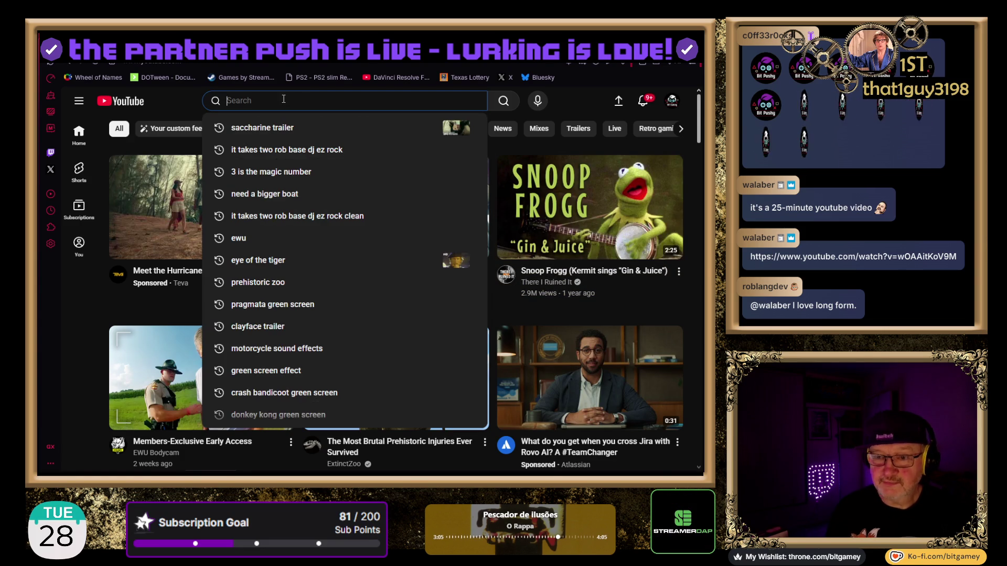
text(walaber)
key(Return)
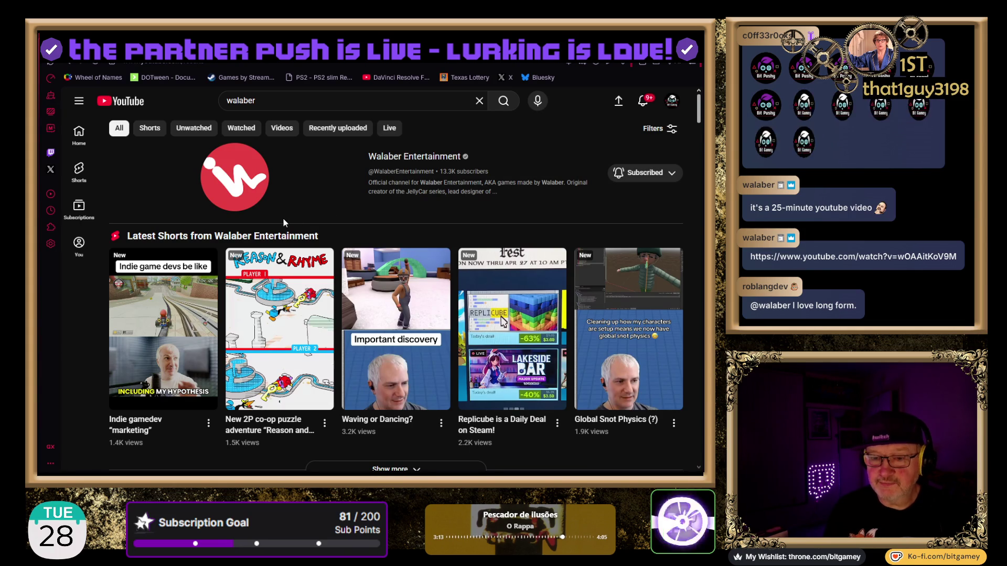
scroll(83, 375, down, 3)
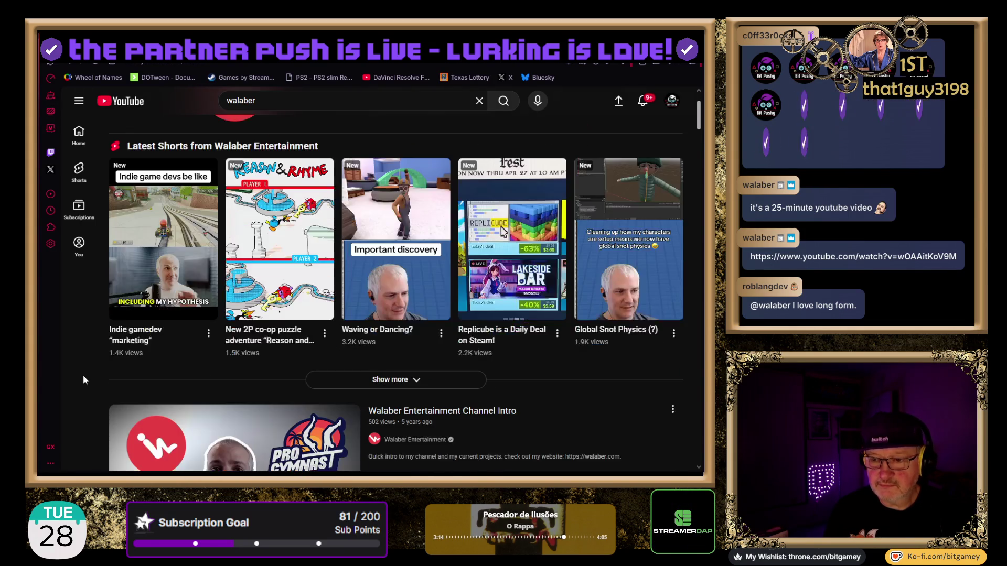
mouse_move(187, 255)
scroll(187, 255, up, 1)
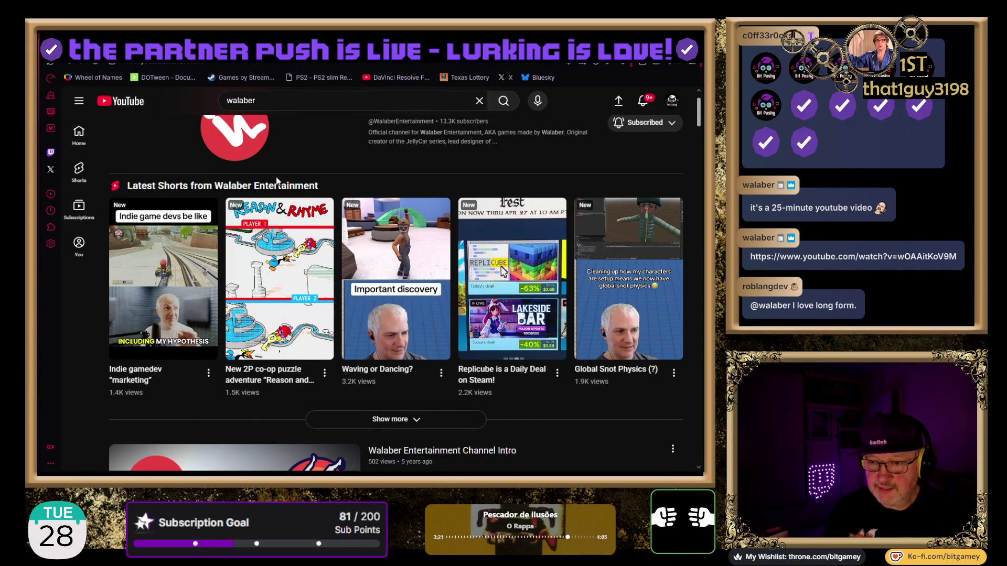
scroll(173, 157, up, 1)
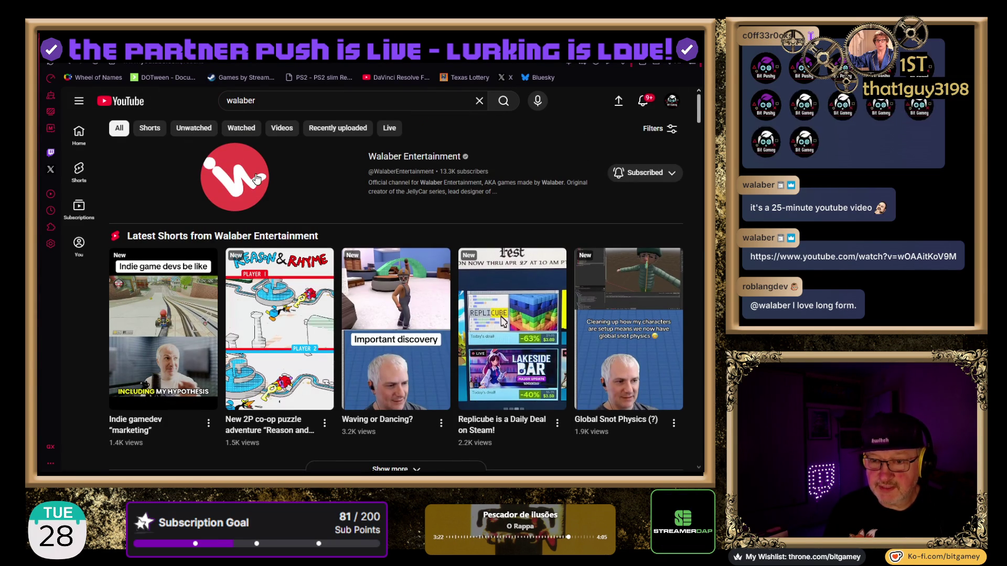
Limit the walaber search results to Videos only
click(281, 132)
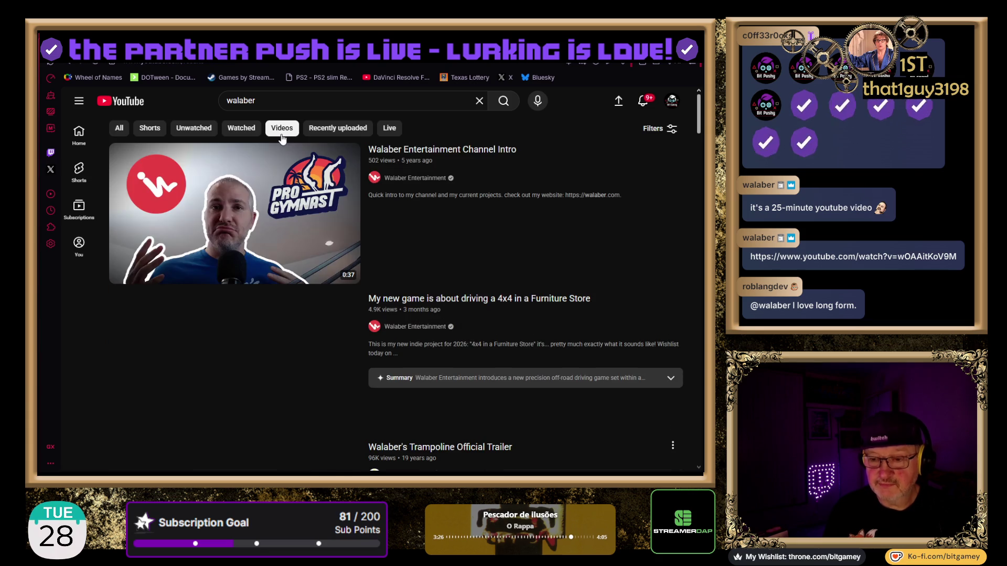
mouse_move(400, 219)
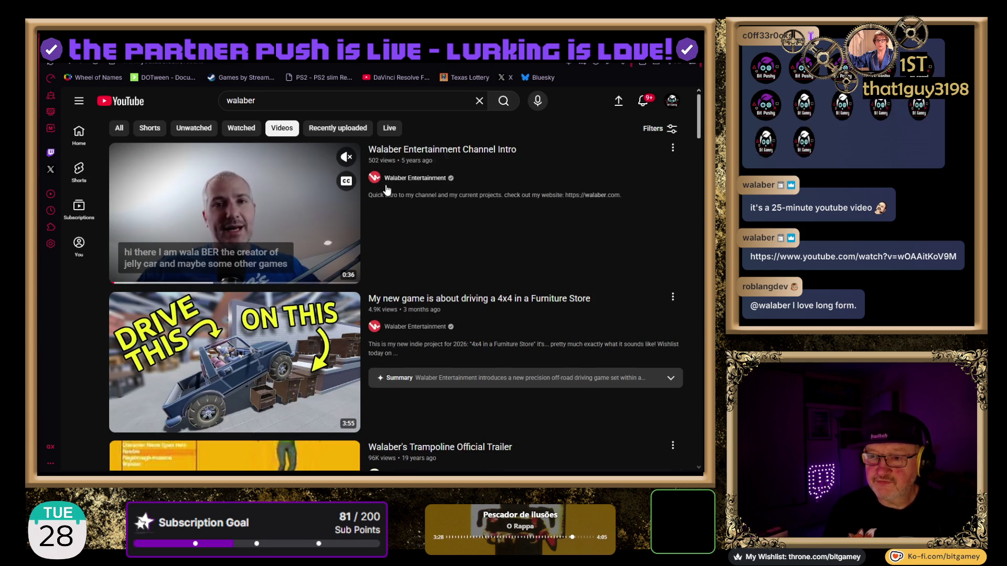
scroll(423, 220, down, 3)
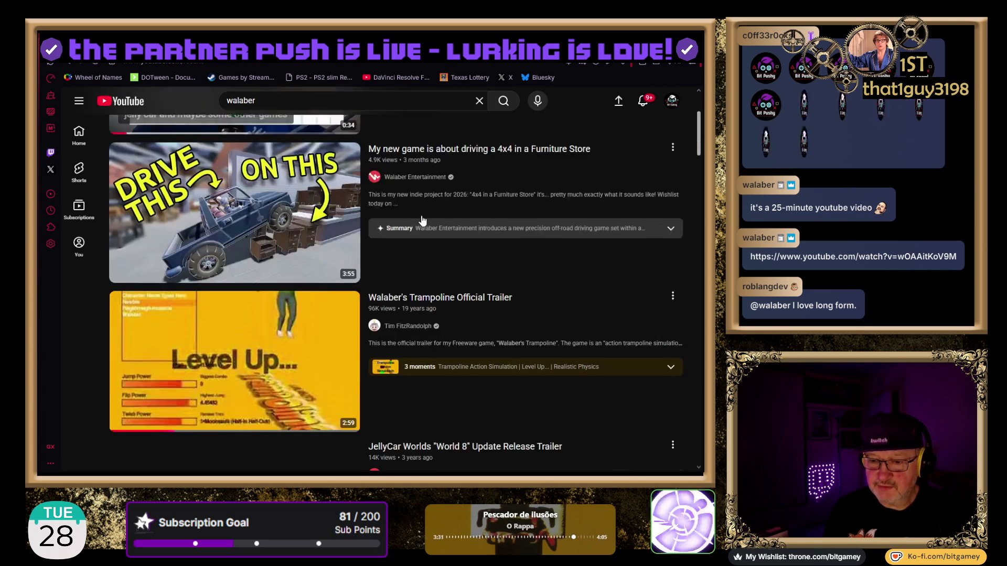
scroll(457, 246, up, 3)
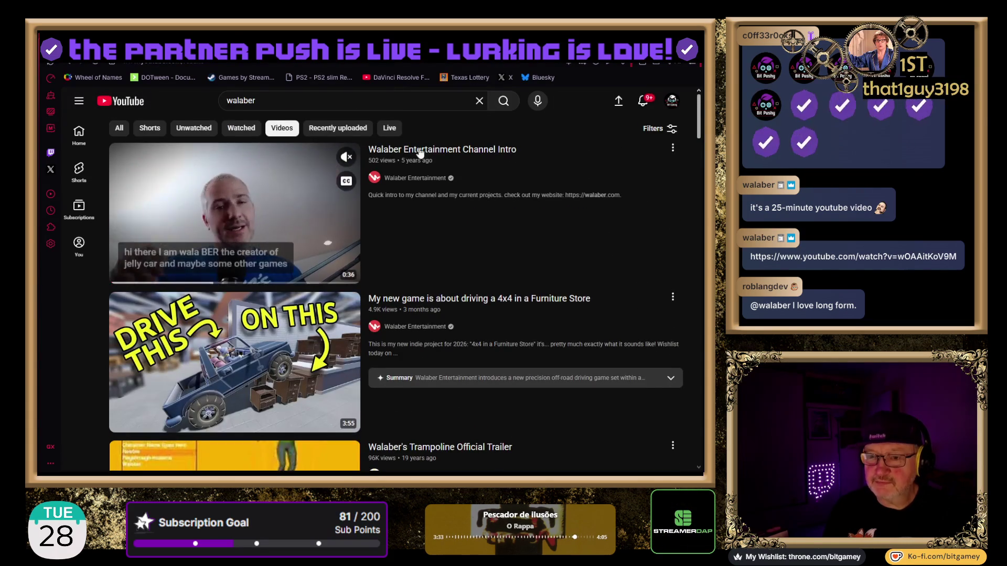
Set the upload-date filter to This week, after trying and removing Today
click(660, 131)
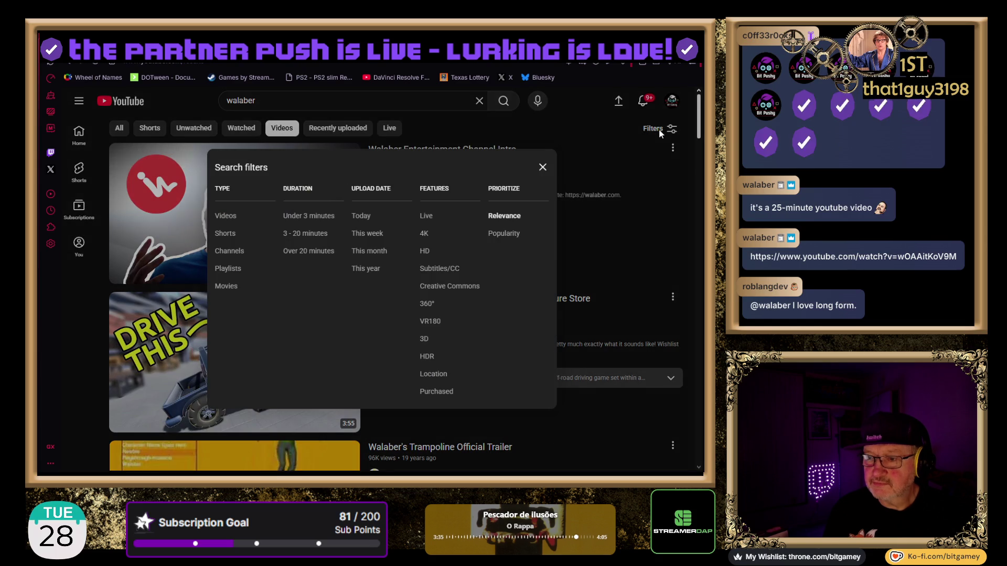
click(374, 217)
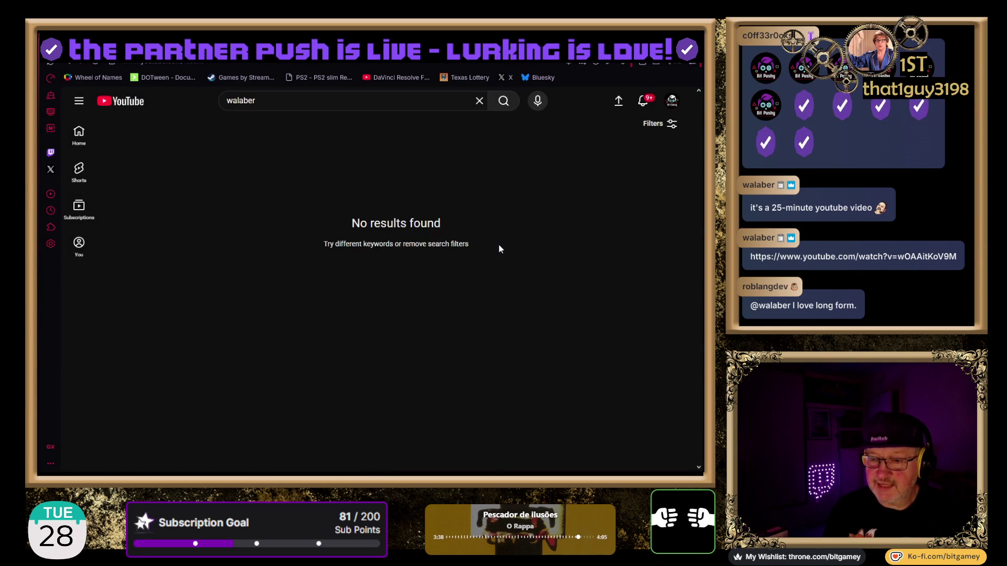
click(670, 128)
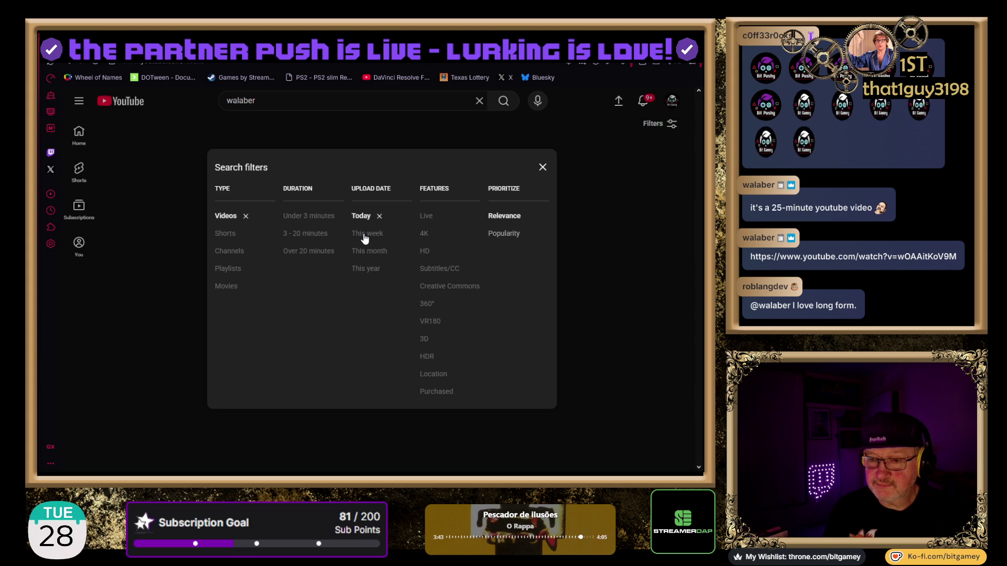
click(378, 217)
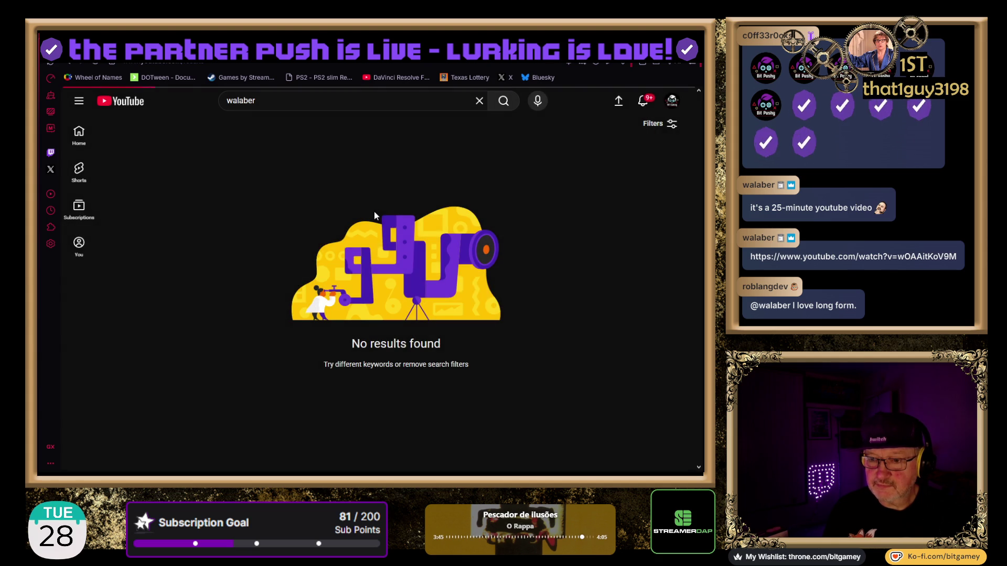
click(679, 131)
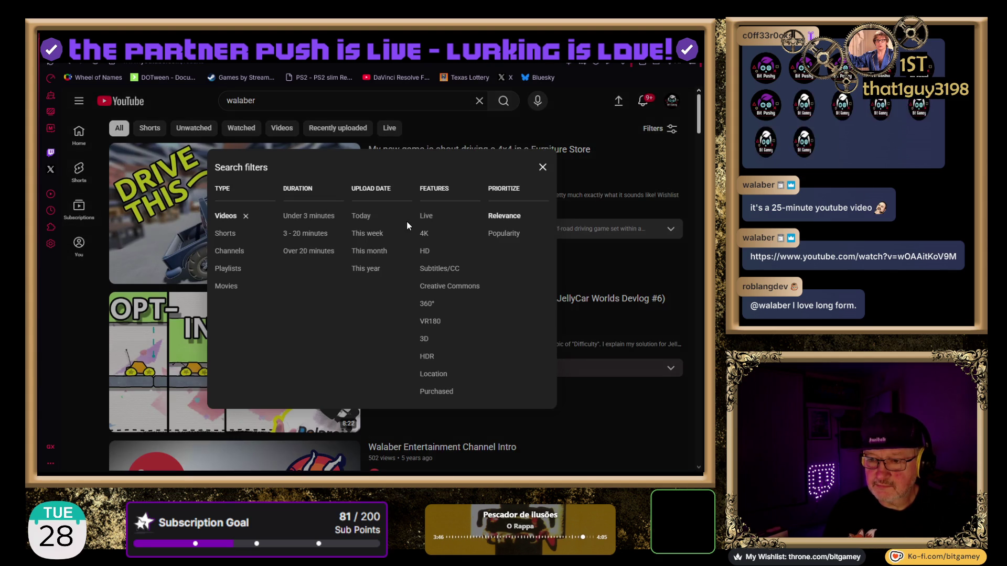
click(375, 233)
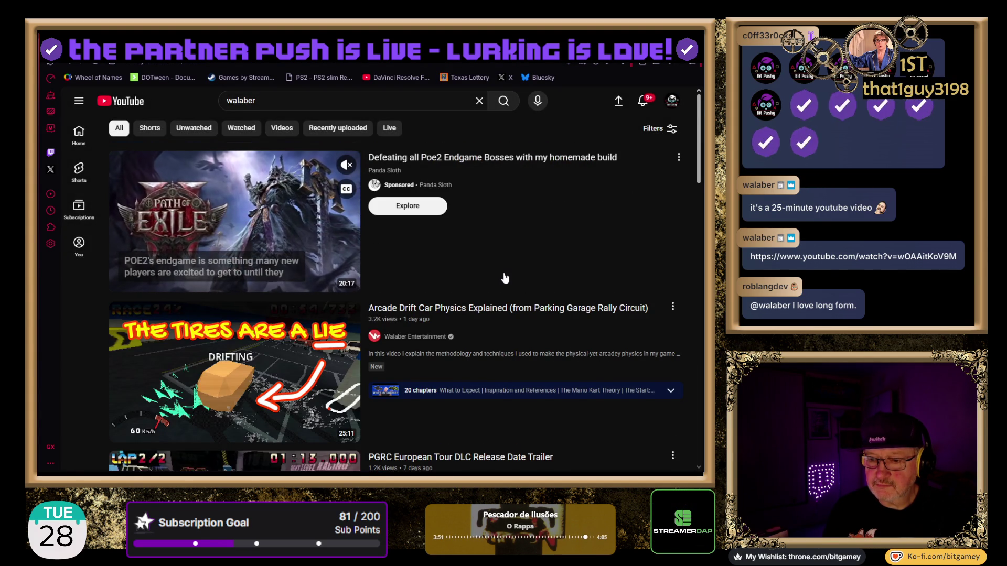
scroll(376, 278, down, 2)
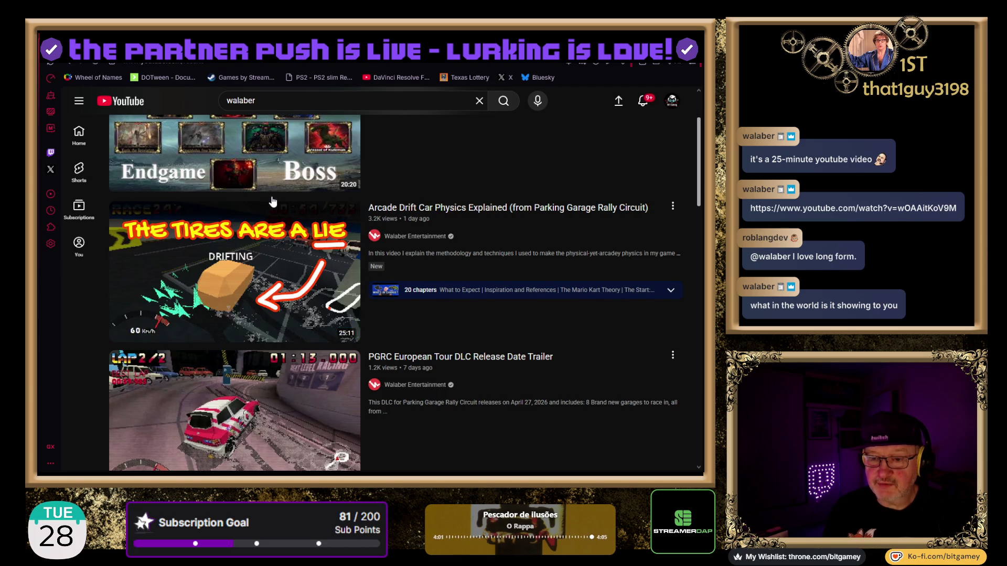
scroll(419, 208, down, 1)
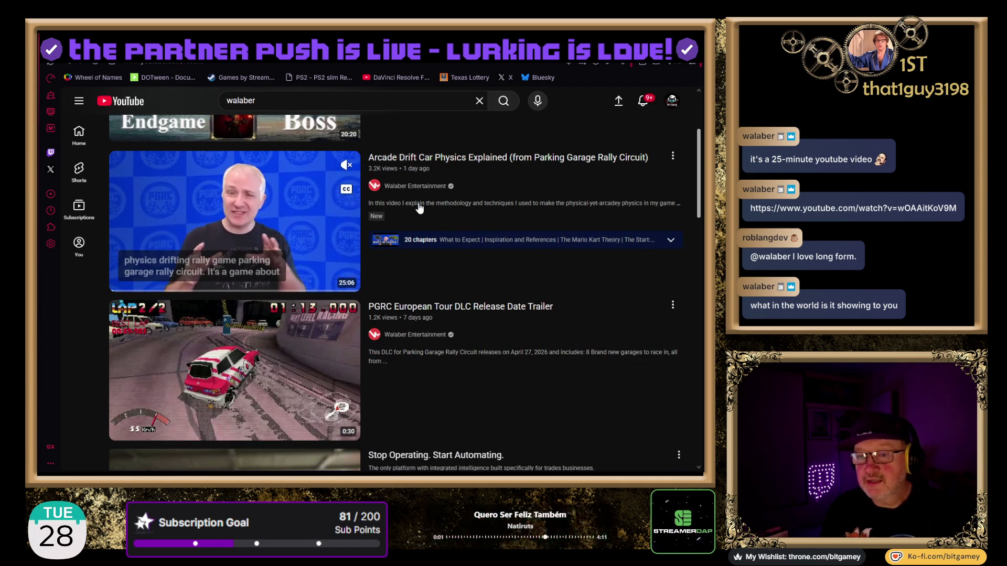
click(399, 157)
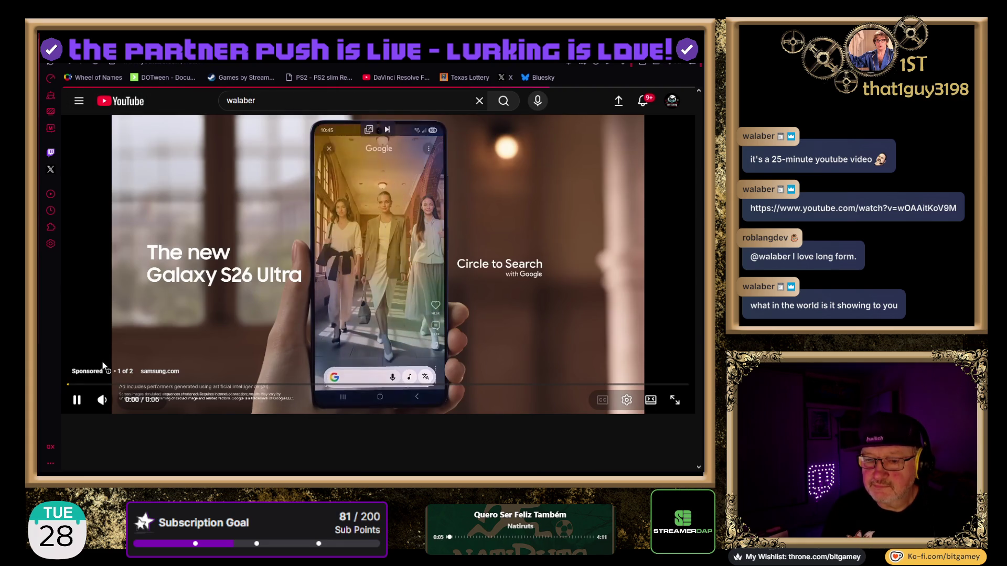
Mute the pre-roll ad on the Arcade Drift Car Physics video, then select the search text
click(100, 400)
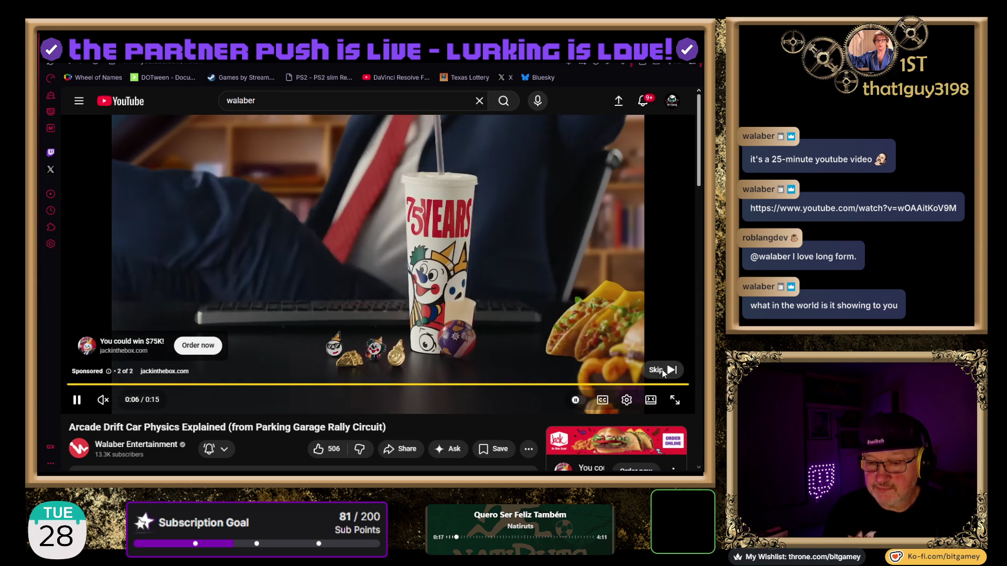
key(/)
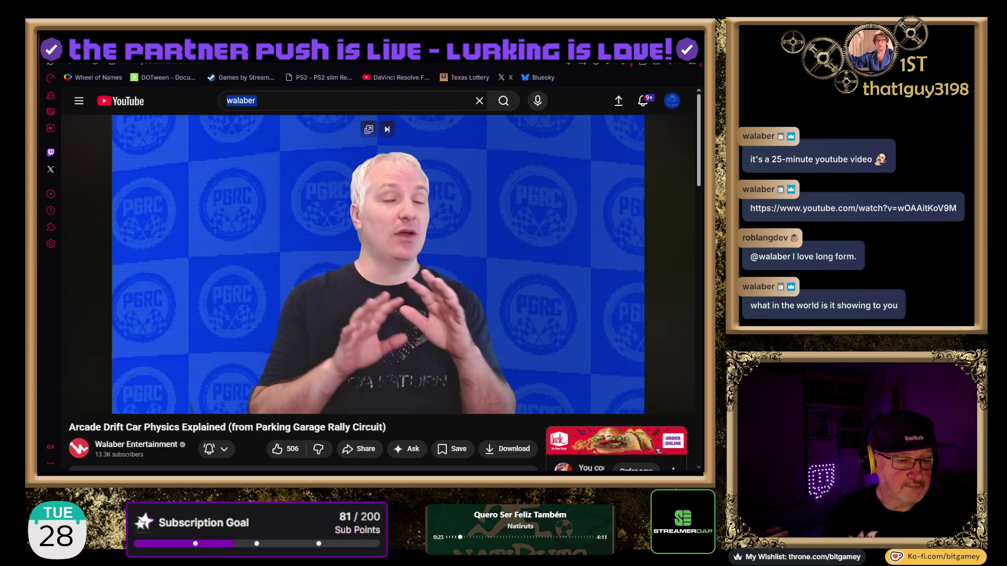
key(alt+Tab)
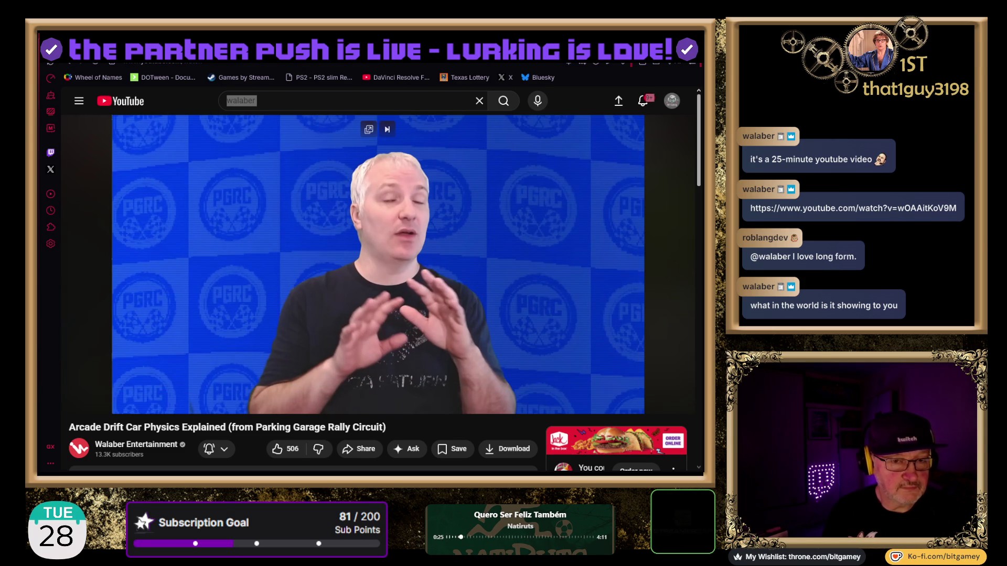